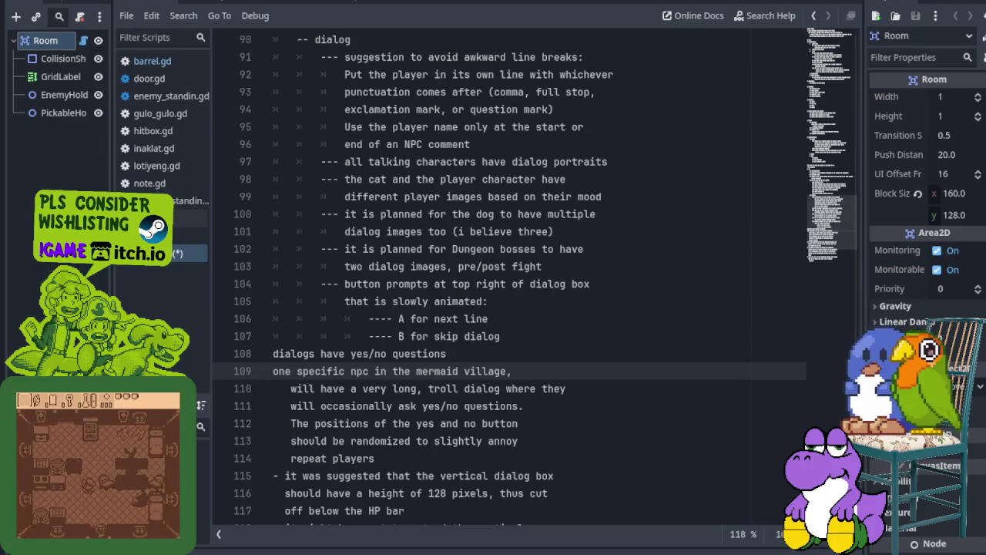
# Strip the leading indents from lines 110–114, restoring the line break after 'they'
pyautogui.press('Down')
pyautogui.press('BackSpace')
pyautogui.press('BackSpace')
pyautogui.press('BackSpace')
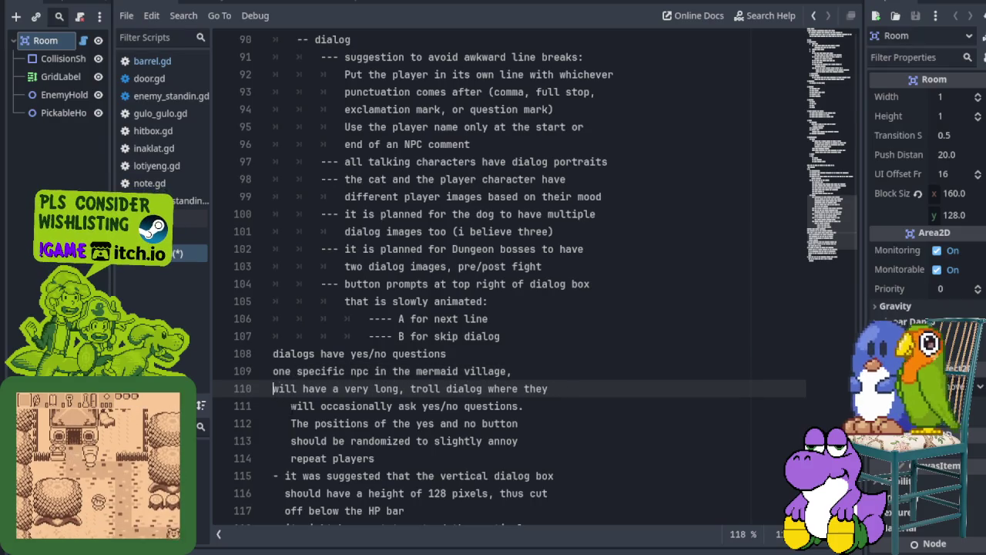
pyautogui.press('Down')
pyautogui.press('BackSpace')
pyautogui.press('BackSpace')
pyautogui.press('BackSpace')
pyautogui.press('BackSpace')
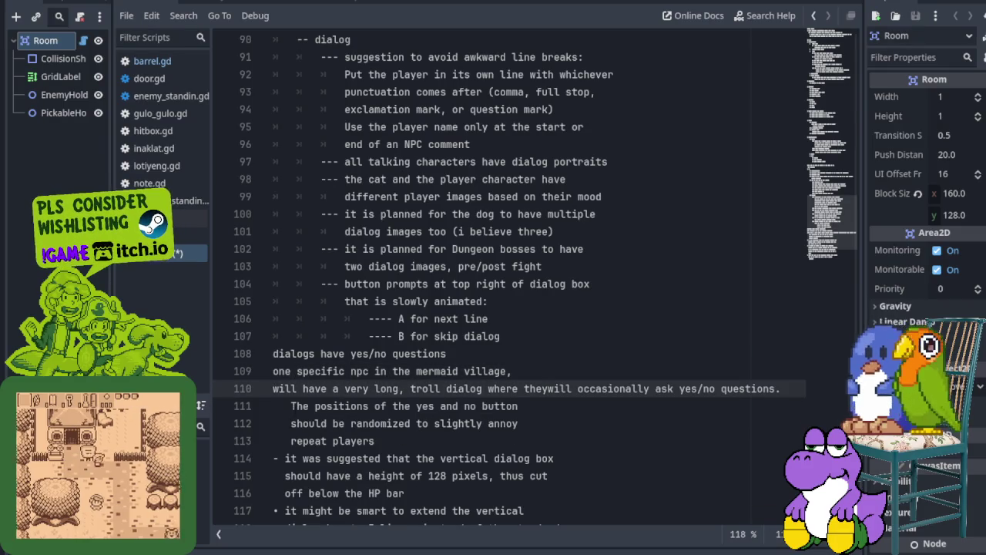
pyautogui.press('Return')
pyautogui.press('Down')
pyautogui.press('BackSpace')
pyautogui.press('BackSpace')
pyautogui.press('BackSpace')
pyautogui.press('Down')
pyautogui.press('BackSpace')
pyautogui.press('BackSpace')
pyautogui.press('BackSpace')
pyautogui.press('BackSpace')
pyautogui.press('Return')
pyautogui.press('Down')
pyautogui.press('Delete')
pyautogui.press('Delete')
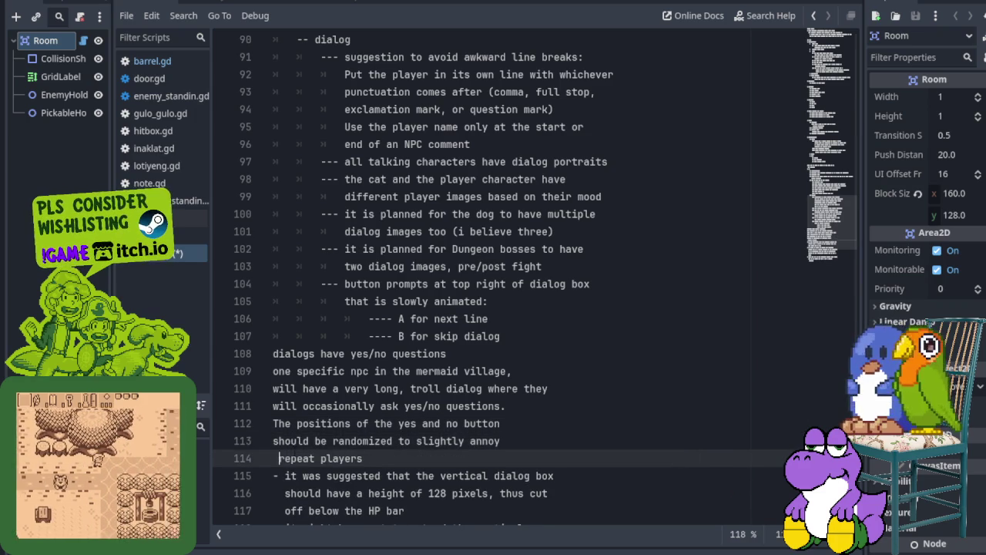
pyautogui.press('Delete')
# Indent lines 108–114 one level, then lines 109–114 one more level
pyautogui.moveTo(359, 458); pyautogui.dragTo(242, 358)
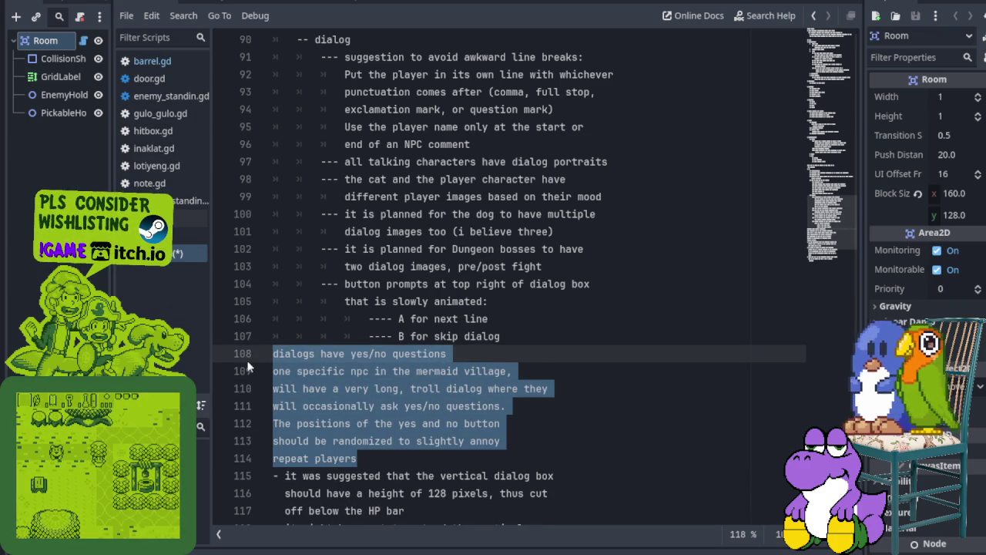
pyautogui.press('Tab')
pyautogui.click(297, 371)
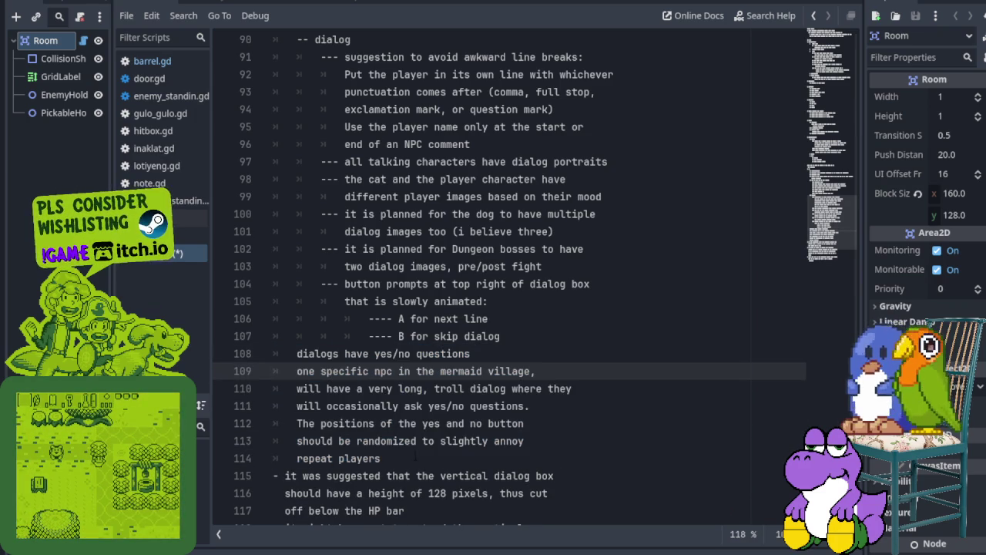
pyautogui.moveTo(414, 455); pyautogui.dragTo(274, 372)
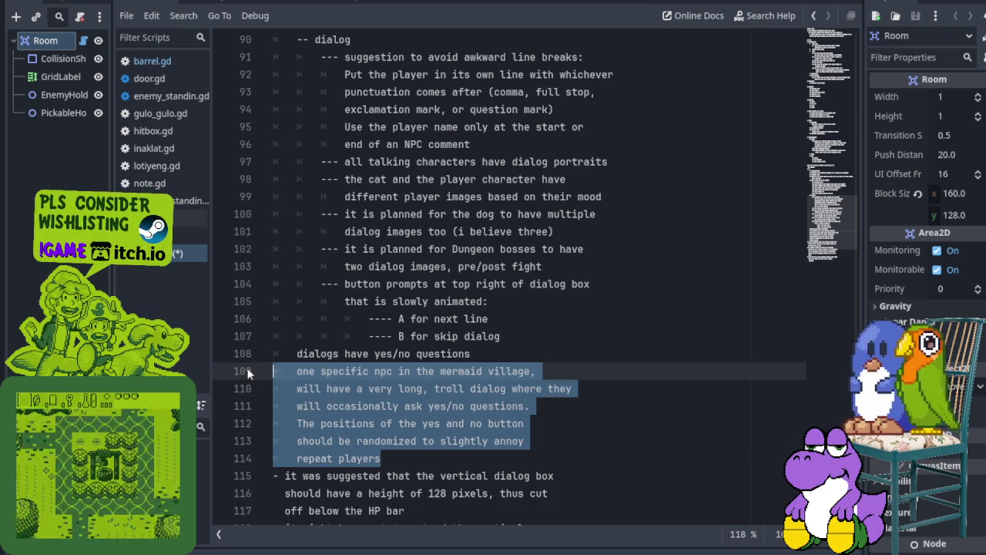
pyautogui.press('Tab')
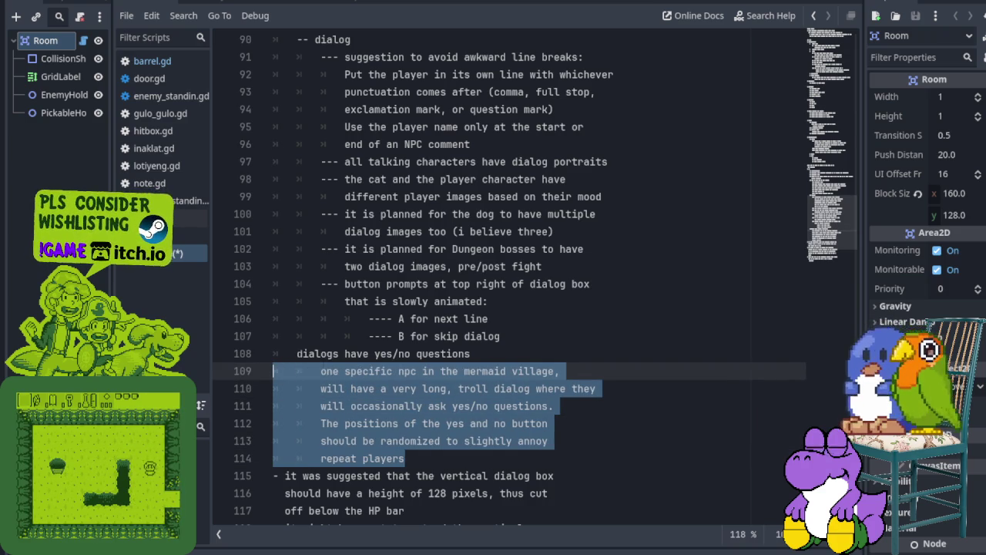
# Prefix the dialogs line 108 with '--' and line 109 with '---'
pyautogui.click(296, 353)
pyautogui.write('--')
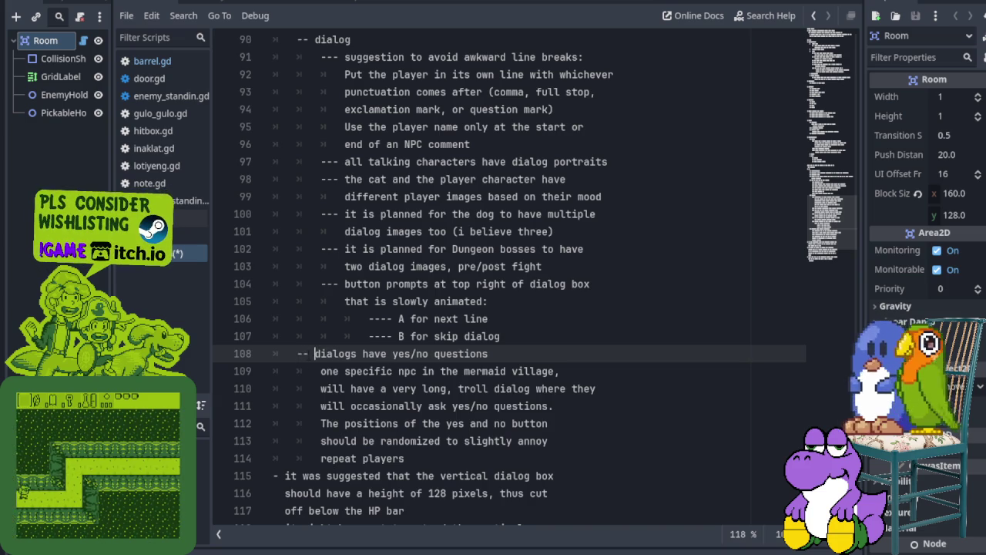
pyautogui.click(319, 370)
pyautogui.write('---')
# Indent lines 110–114 one further level beneath the '---' point
pyautogui.press('Down')
pyautogui.press('Home')
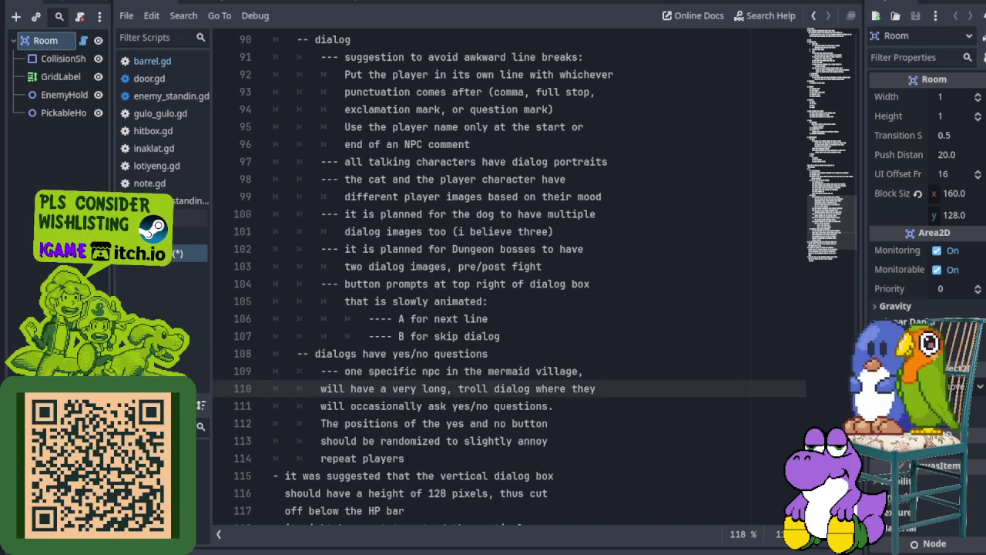
pyautogui.moveTo(407, 459); pyautogui.dragTo(258, 391)
pyautogui.press('Tab')
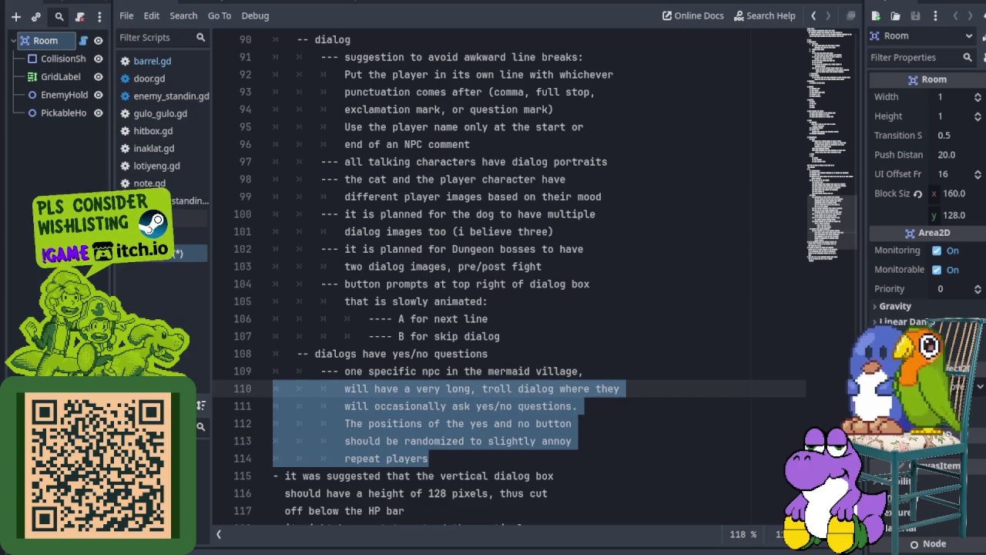
pyautogui.press('Up')
pyautogui.press('Up')
pyautogui.press('Up')
pyautogui.scroll(-2, 258, 390)
pyautogui.scroll(-2, 508, 277)
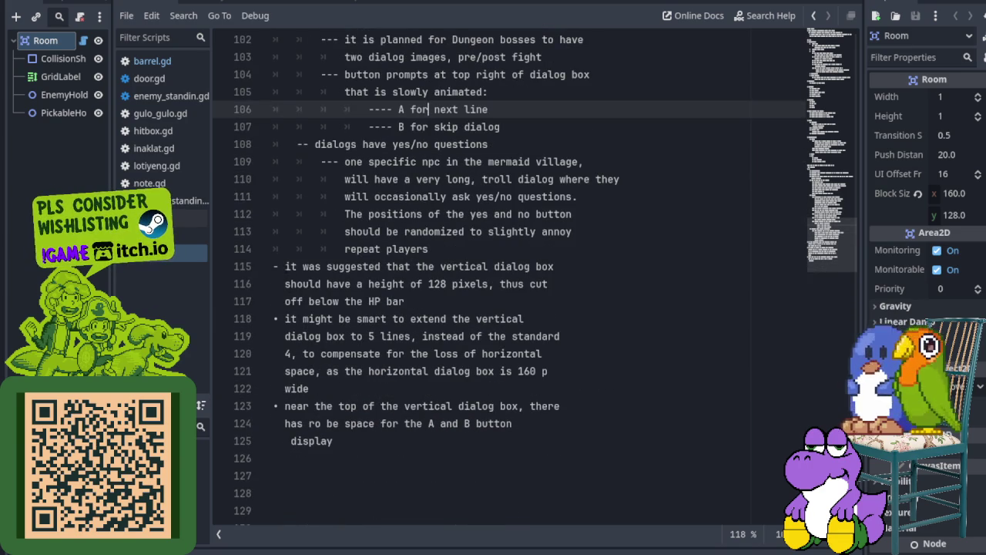
# Remove the dashes, bullets and indents from lines 115–119
pyautogui.moveTo(274, 267); pyautogui.dragTo(284, 267)
pyautogui.press('Delete')
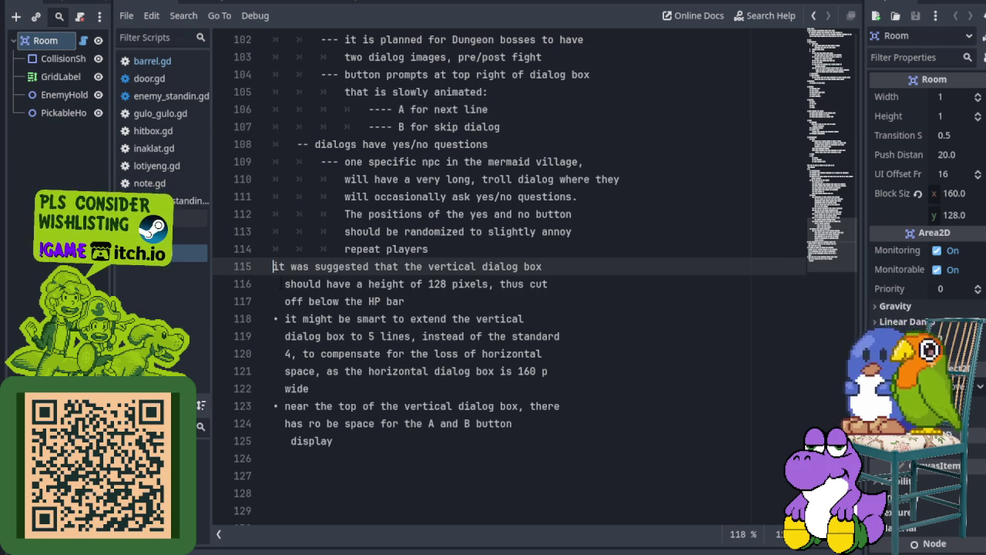
pyautogui.press('Down')
pyautogui.press('Delete')
pyautogui.press('Delete')
pyautogui.press('Down')
pyautogui.press('Delete')
pyautogui.press('Delete')
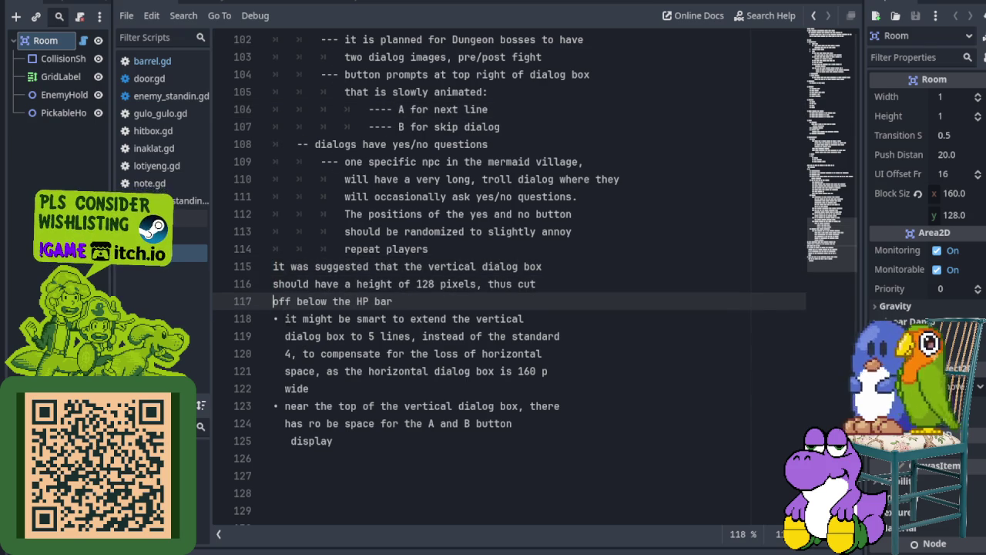
pyautogui.press('Down')
pyautogui.press('Delete')
pyautogui.press('Delete')
pyautogui.press('Down')
pyautogui.press('Delete')
pyautogui.press('Delete')
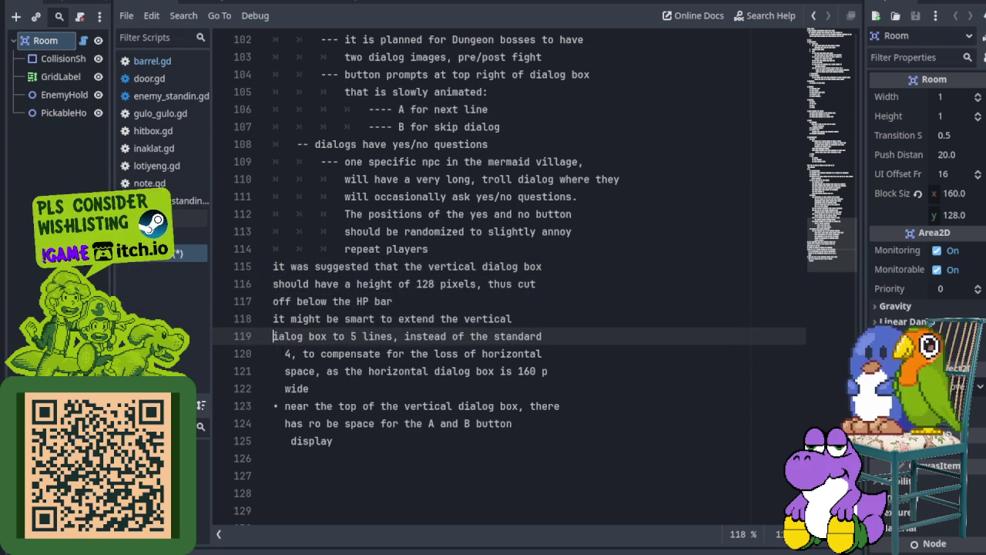
# Remove the indents from lines 120–122 and the bullet on line 123
pyautogui.press('Down')
pyautogui.press('Delete')
pyautogui.press('Delete')
pyautogui.press('Down')
pyautogui.press('Delete')
pyautogui.press('Delete')
pyautogui.press('Down')
pyautogui.press('Delete')
pyautogui.press('Delete')
pyautogui.press('Down')
pyautogui.press('Delete')
pyautogui.press('Delete')
# Undo an accidental deletion of line 123 and remove the indents on lines 124–125
pyautogui.hotkey('shift', 'Down')
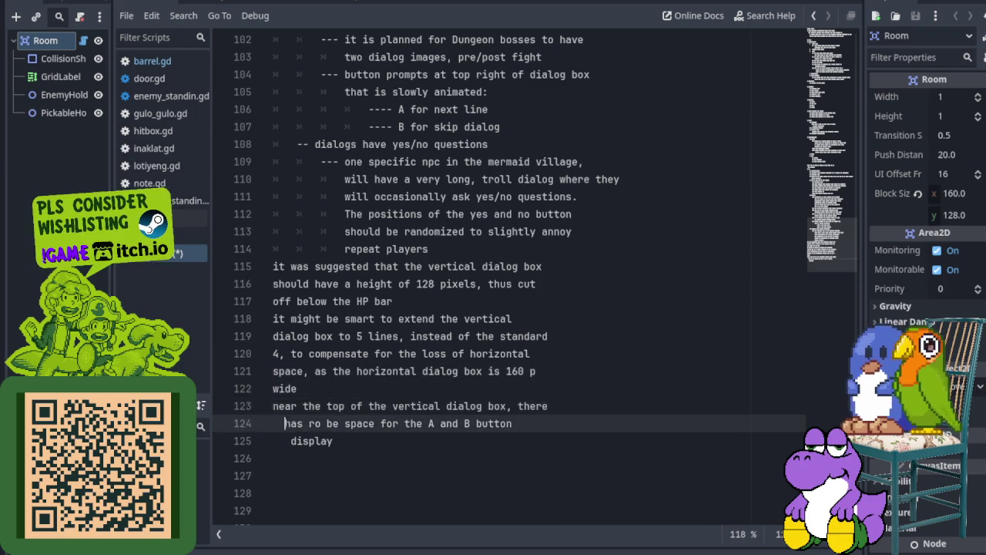
pyautogui.press('Delete')
pyautogui.hotkey('ctrl', 'z')
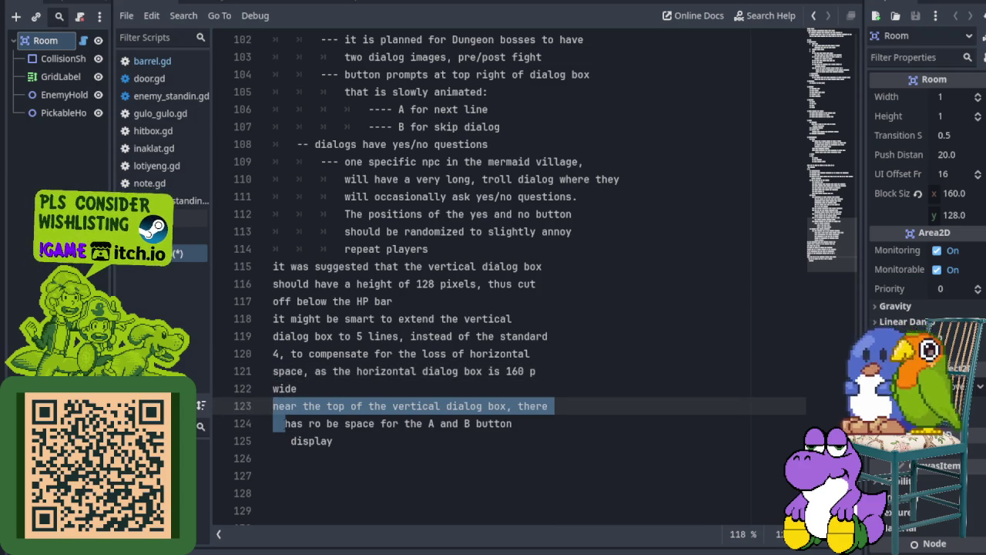
pyautogui.press('Right')
pyautogui.press('Delete')
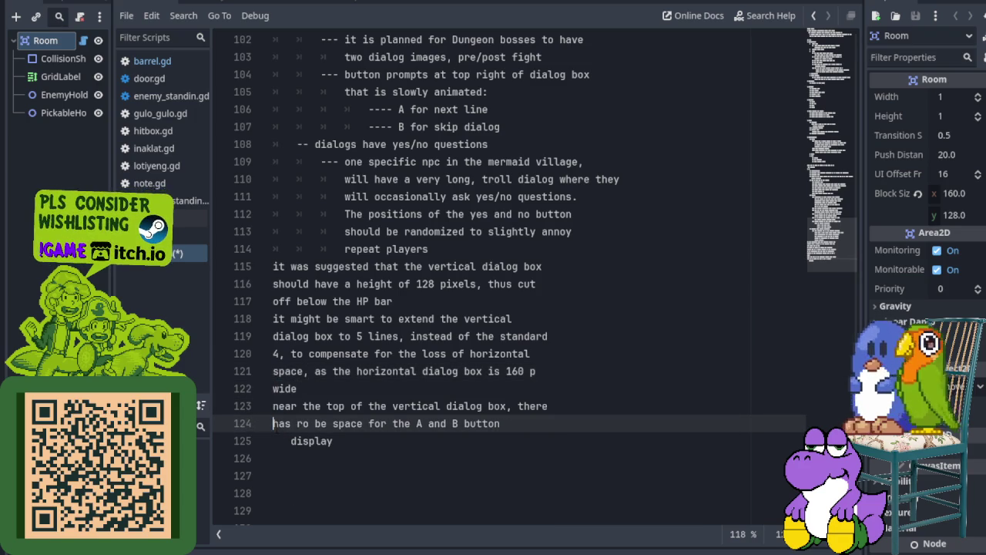
pyautogui.press('Down')
pyautogui.press('Delete')
pyautogui.press('Delete')
# Indent lines 115–125 one level and prefix line 115 with '--'
pyautogui.moveTo(337, 441); pyautogui.dragTo(219, 271)
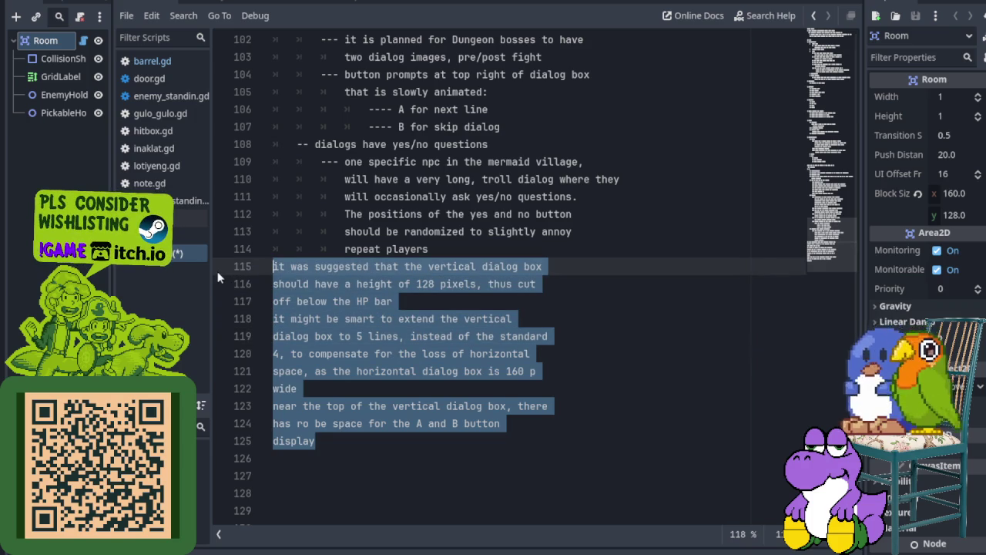
pyautogui.press('Tab')
pyautogui.click(300, 266)
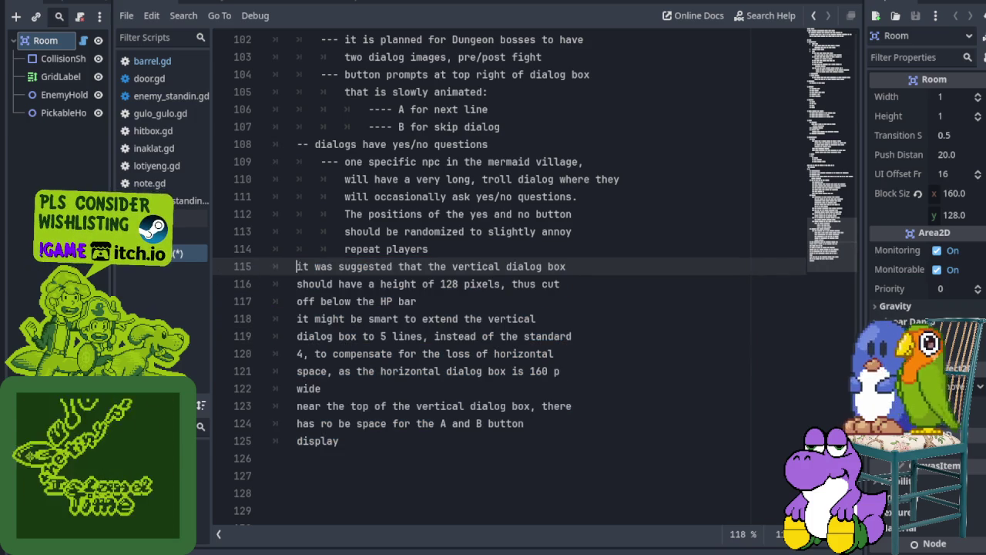
pyautogui.write('-')
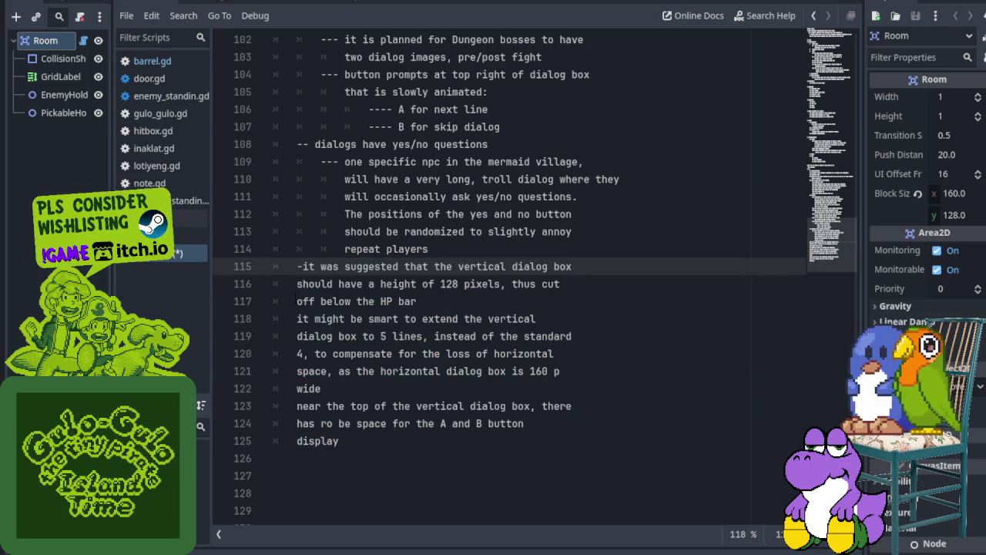
pyautogui.write('-')
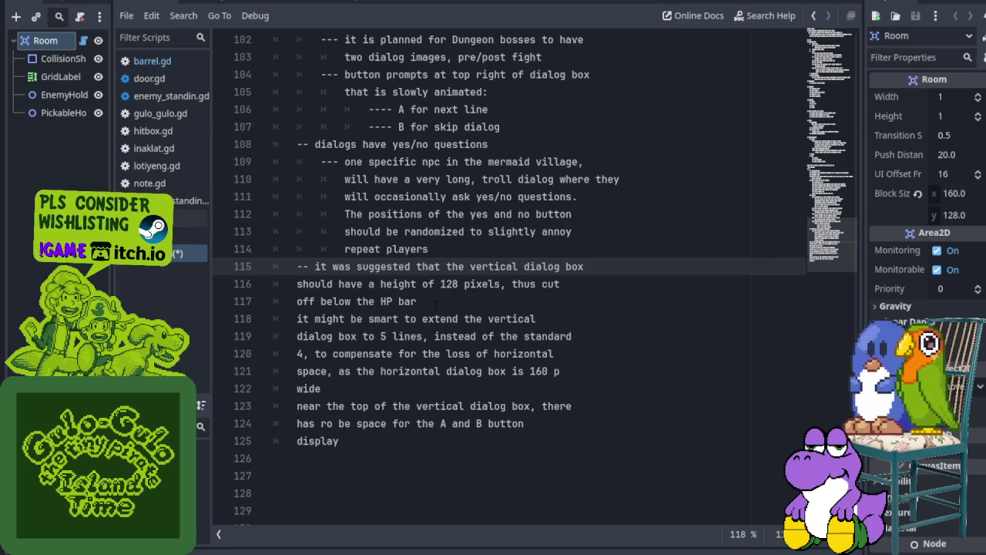
# Indent continuation lines 116–122 one more level under the '--' point
pyautogui.moveTo(437, 302); pyautogui.dragTo(297, 284)
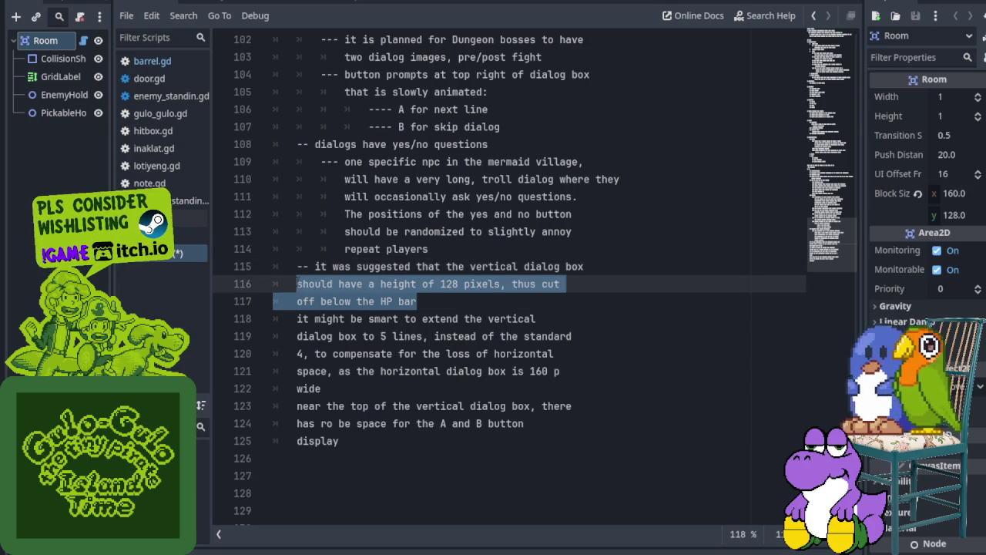
pyautogui.click(351, 371)
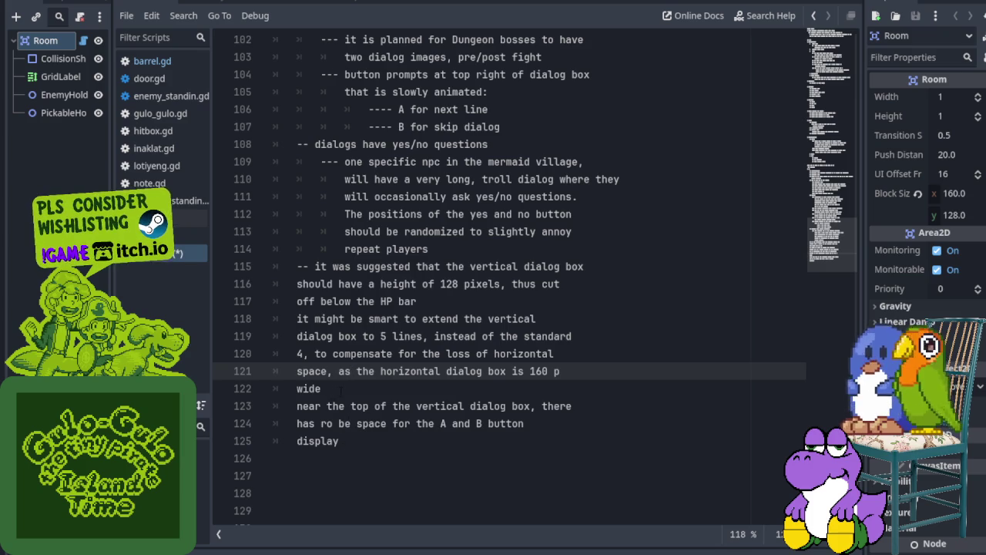
pyautogui.moveTo(332, 394); pyautogui.dragTo(274, 283)
pyautogui.press('Tab')
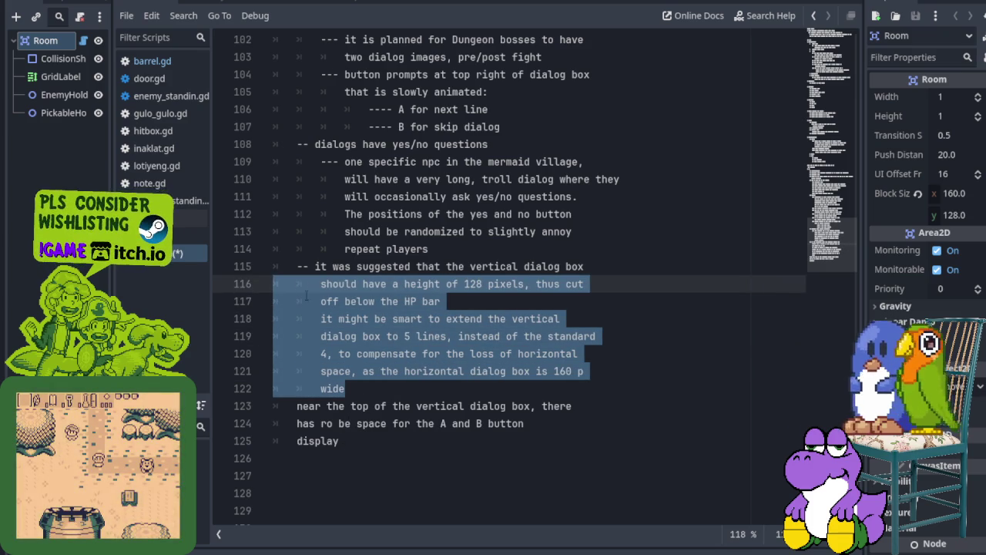
pyautogui.click(332, 284)
# Prefix line 123 with '--' and indent lines 124–125 beneath it
pyautogui.click(297, 406)
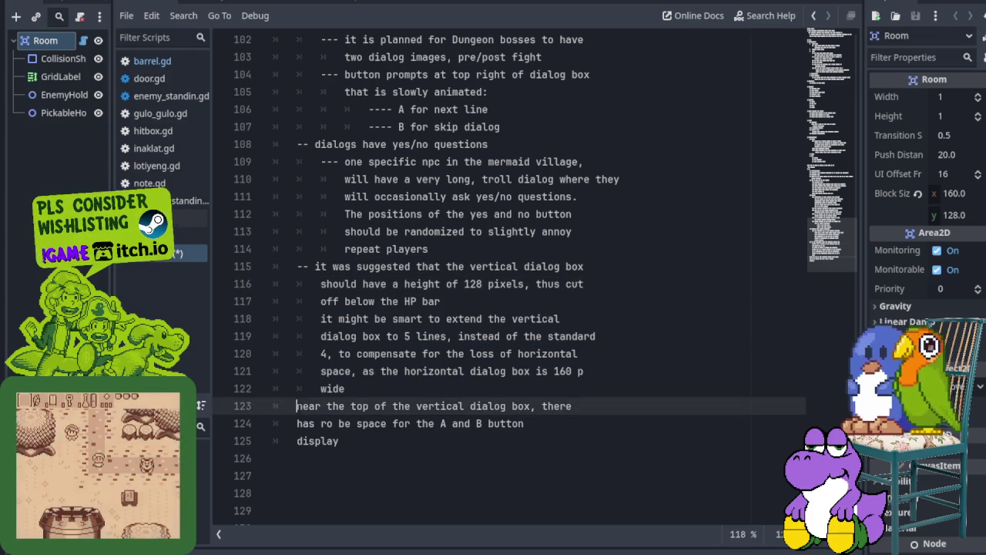
pyautogui.write('--')
pyautogui.click(339, 441)
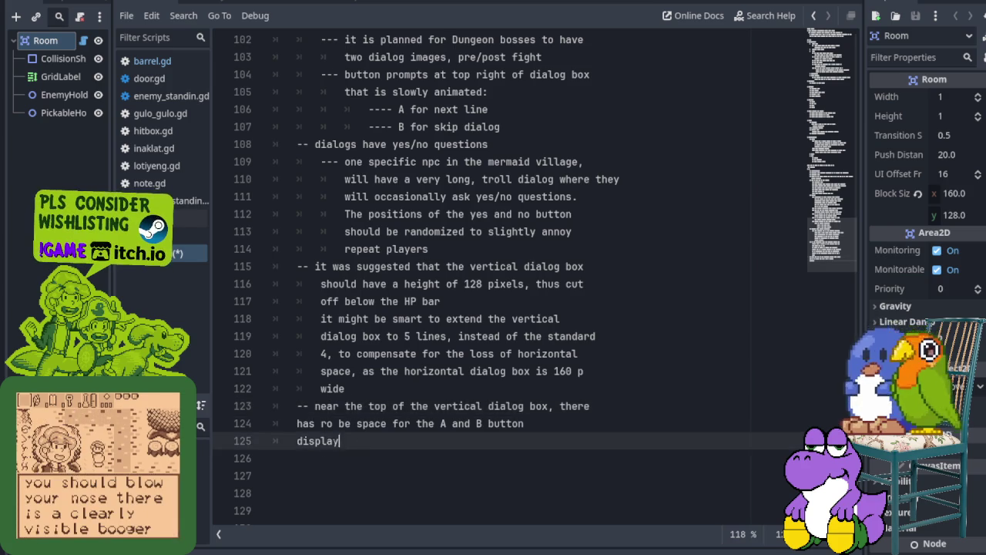
pyautogui.keyDown('shift'); pyautogui.click(235, 424); pyautogui.keyUp('shift')
pyautogui.press('Tab')
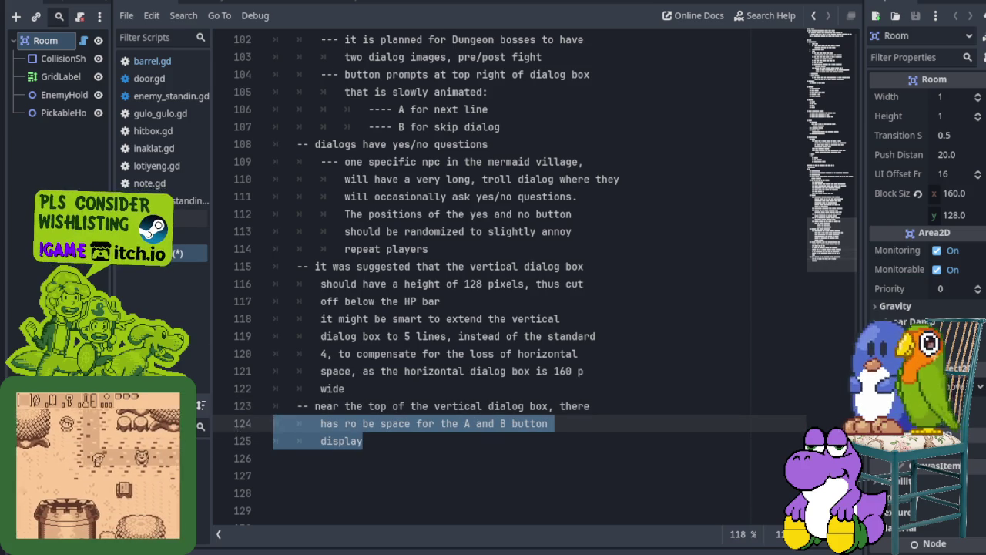
pyautogui.click(462, 336)
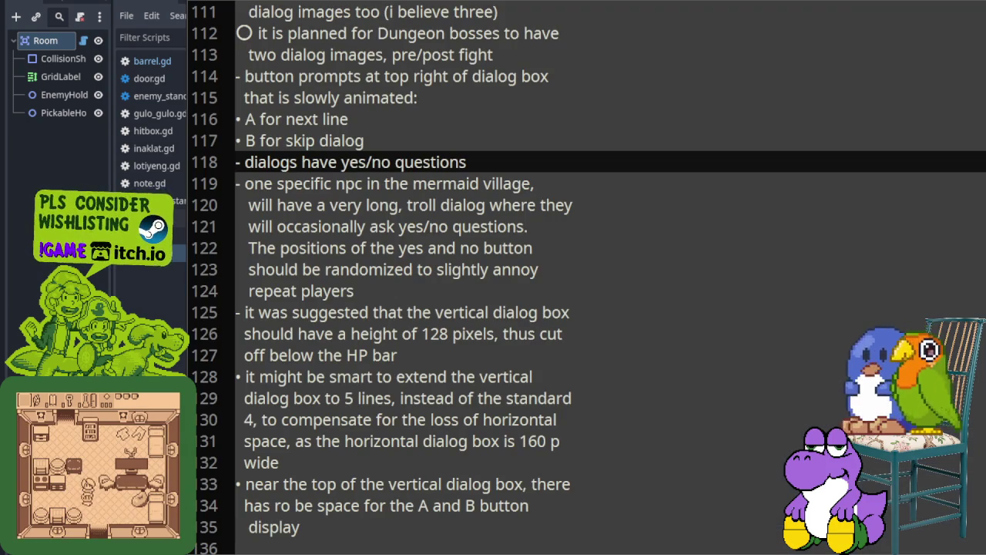
# Add a new line 137 after line 136 filled with alternating 'xy' characters
pyautogui.click(285, 206)
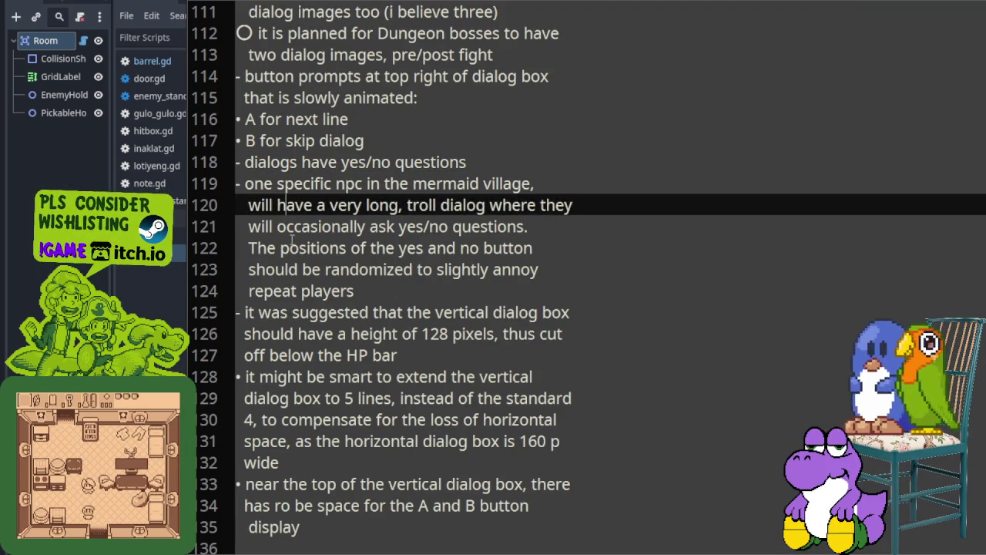
pyautogui.scroll(-1, 284, 281)
pyautogui.scroll(-2, 284, 281)
pyautogui.click(291, 354)
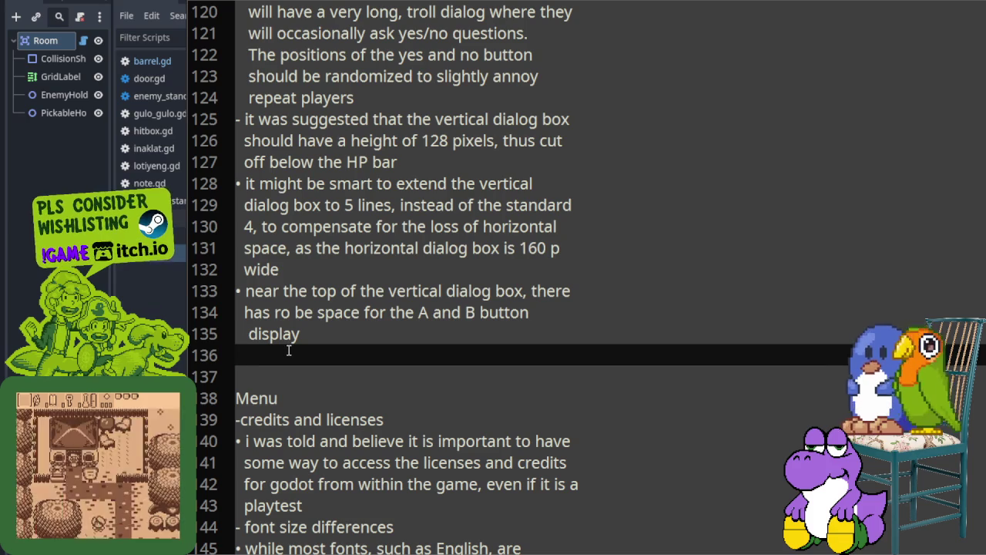
pyautogui.press('Return')
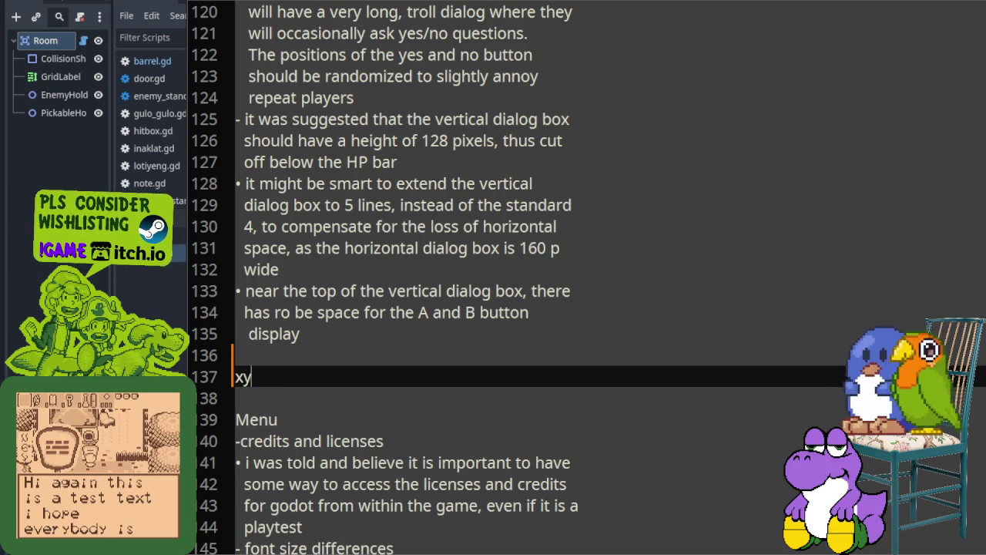
pyautogui.write('xyxyxyxyxyxyxy')
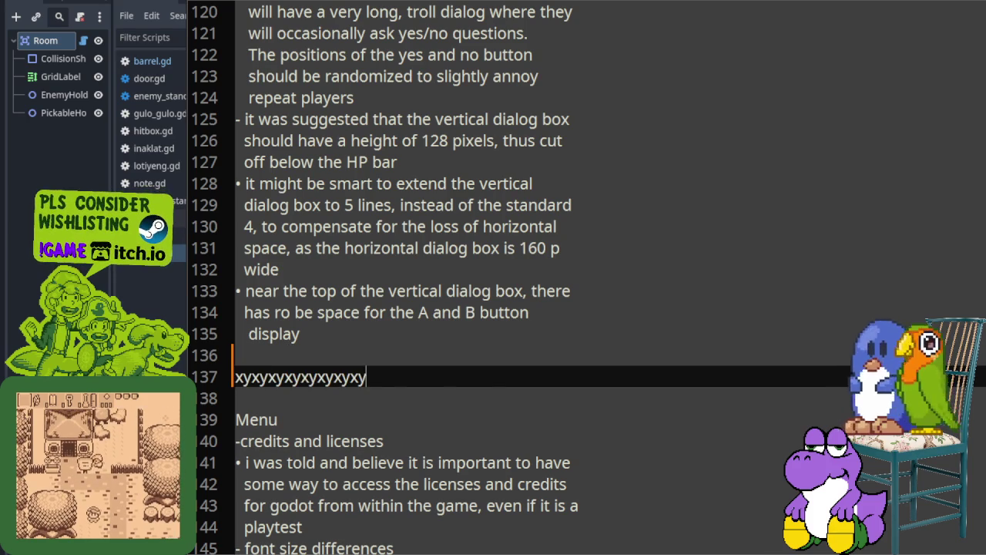
pyautogui.write('xyxyxyxyxyxyxyxyxyxyxyxyxyxyxyxyxyxy')
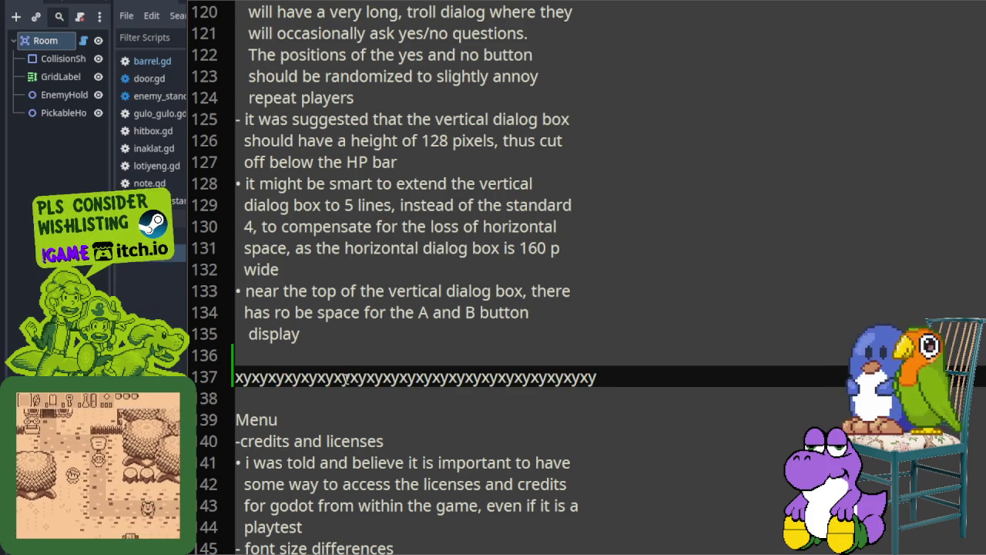
# Scroll down to the Menu section and place the caret at the end of its heading
pyautogui.scroll(-2, 309, 228)
pyautogui.scroll(-1, 309, 228)
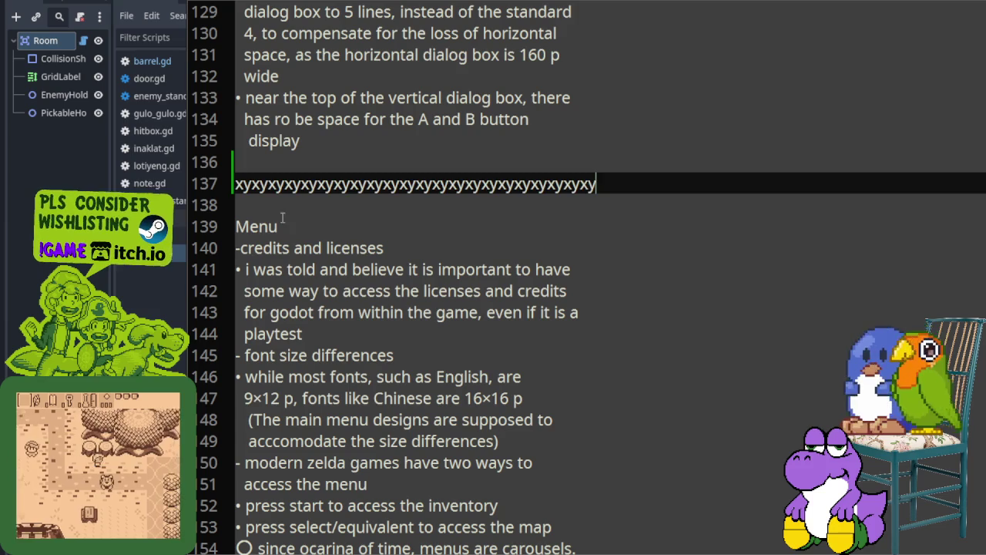
pyautogui.click(291, 225)
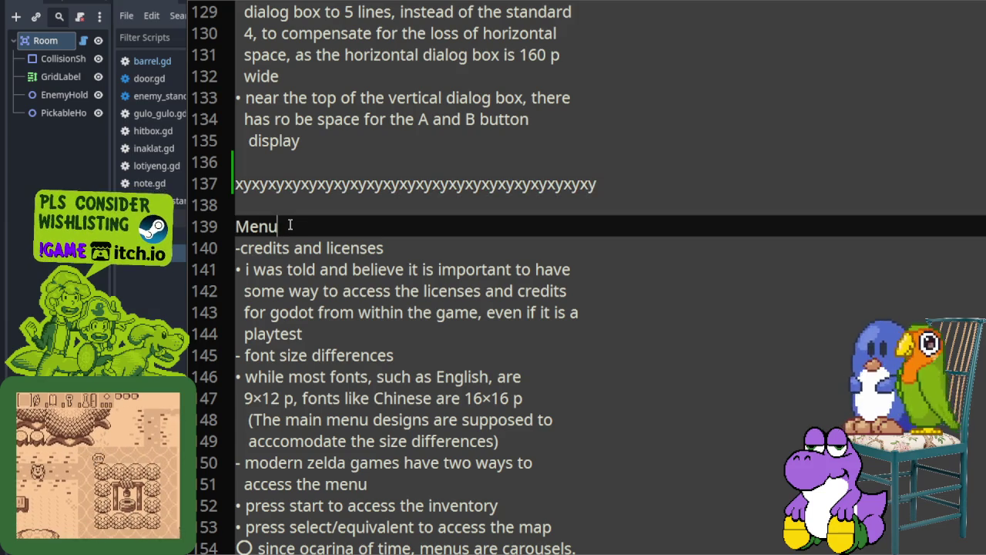
pyautogui.scroll(-1, 289, 224)
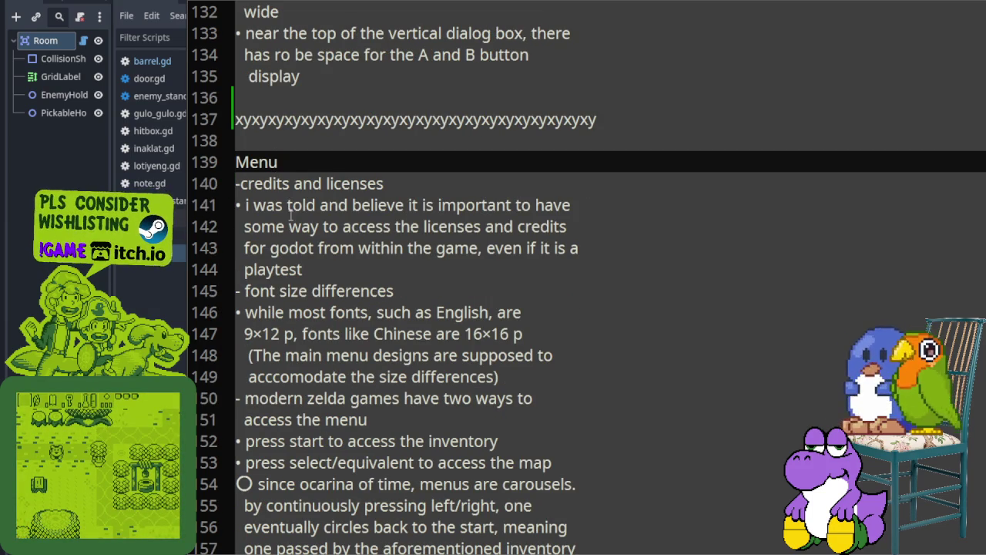
pyautogui.scroll(-1, 302, 169)
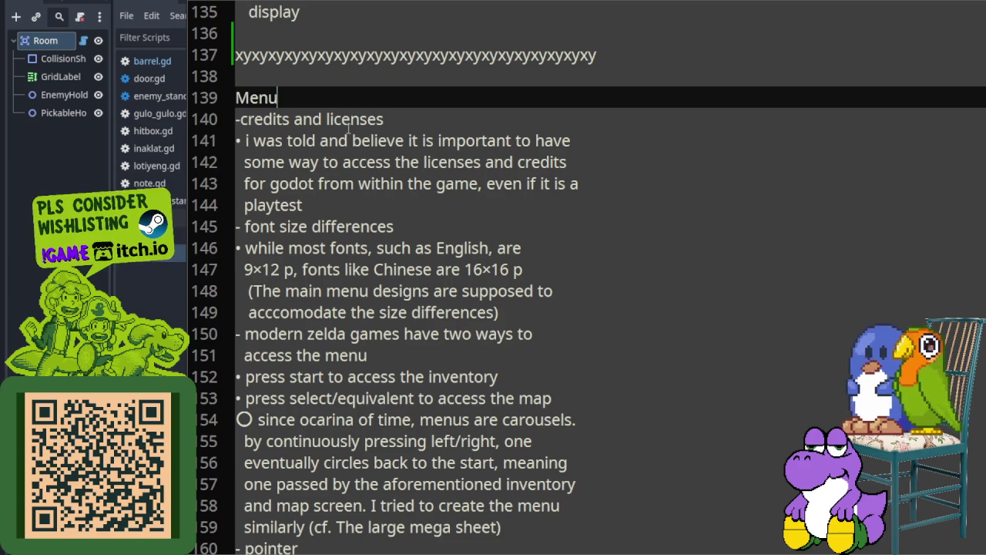
# Place the caret after 'playtest' on line 144 in the Menu notes
pyautogui.click(334, 203)
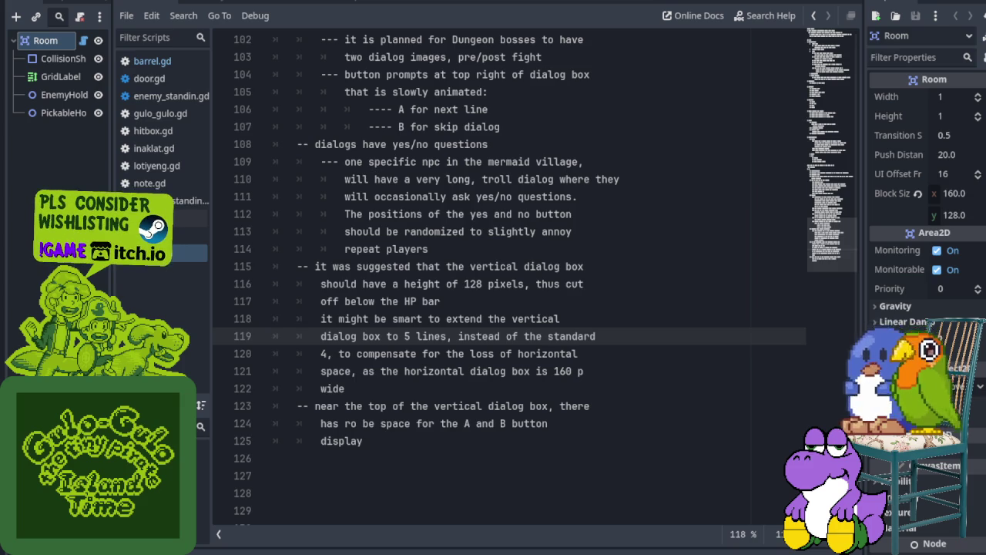
# Switch to Aseprite and pan around the menu mockup sheet, including the tileset and town map
pyautogui.hotkey('alt', 'Tab')
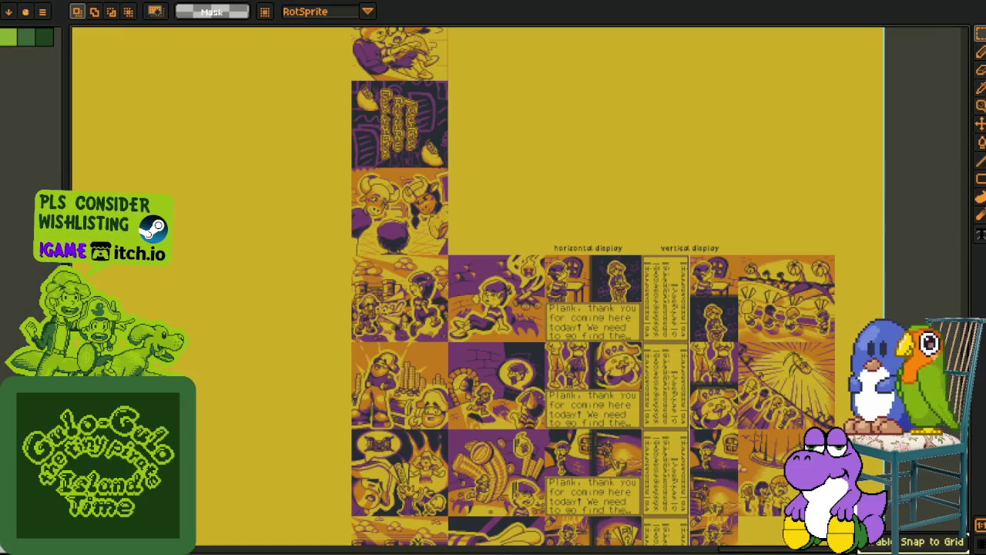
pyautogui.scroll(-2, 231, 255)
pyautogui.scroll(-1, 399, 275)
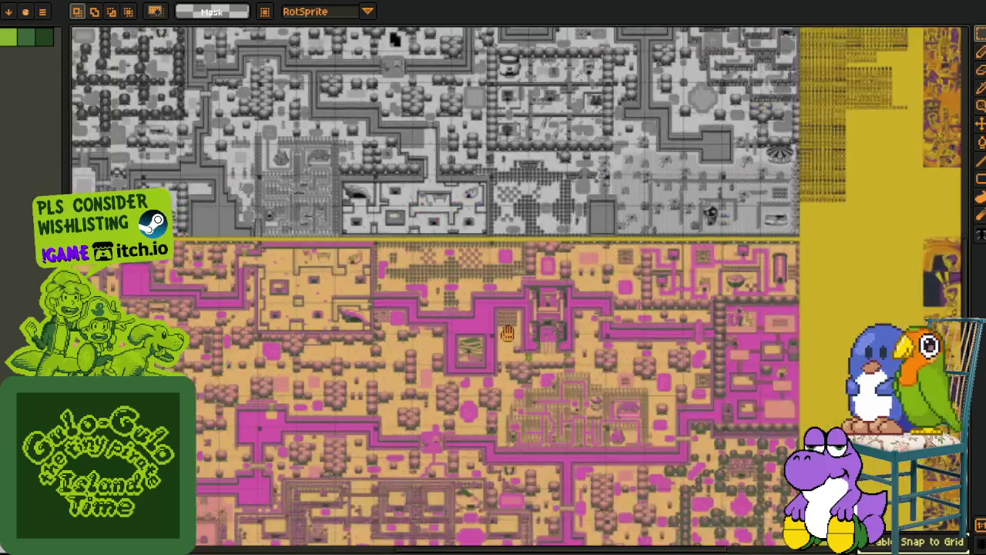
pyautogui.scroll(3, 318, 289)
pyautogui.moveTo(318, 290)
pyautogui.mouseDown()
pyautogui.moveTo(248, 385)
pyautogui.moveTo(412, 268)
pyautogui.moveTo(308, 341)
pyautogui.mouseUp()
pyautogui.scroll(-2, 249, 385)
pyautogui.scroll(1, 298, 223)
pyautogui.scroll(3, 298, 223)
pyautogui.scroll(1, 413, 268)
pyautogui.scroll(1, 412, 269)
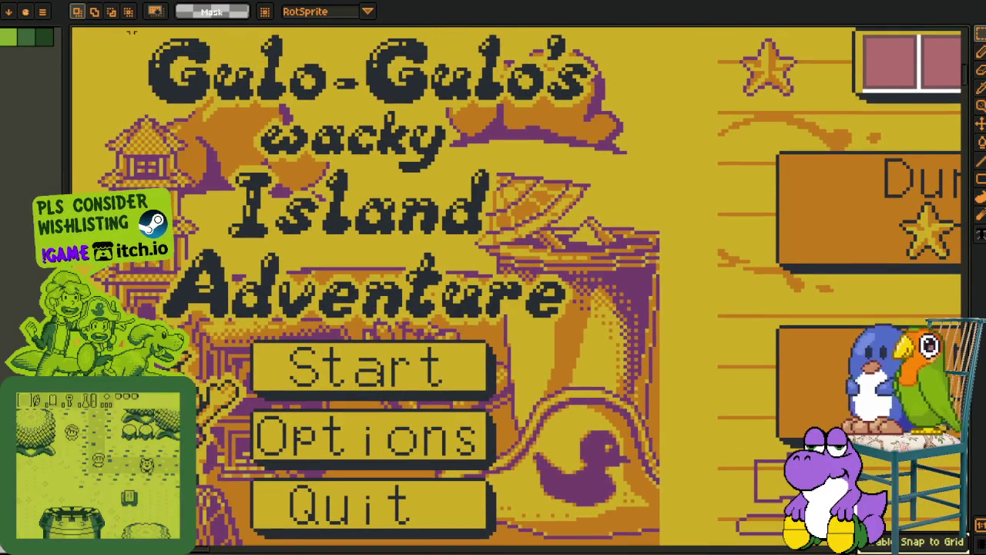
# Box the 'Gulo-Gulo's wacky Island Adventure' title artwork on the Start-Up Screen
pyautogui.moveTo(131, 33); pyautogui.dragTo(659, 314)
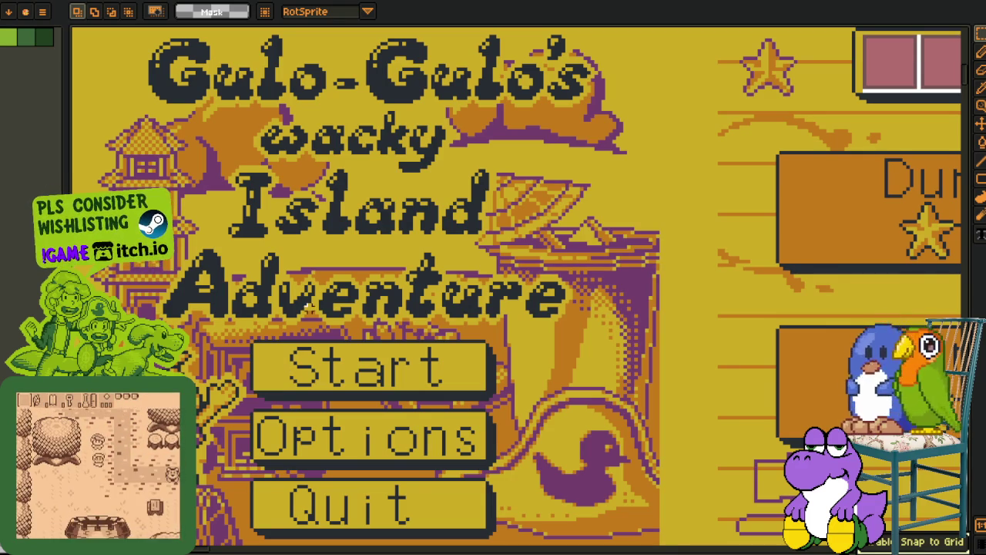
pyautogui.scroll(-1, 323, 267)
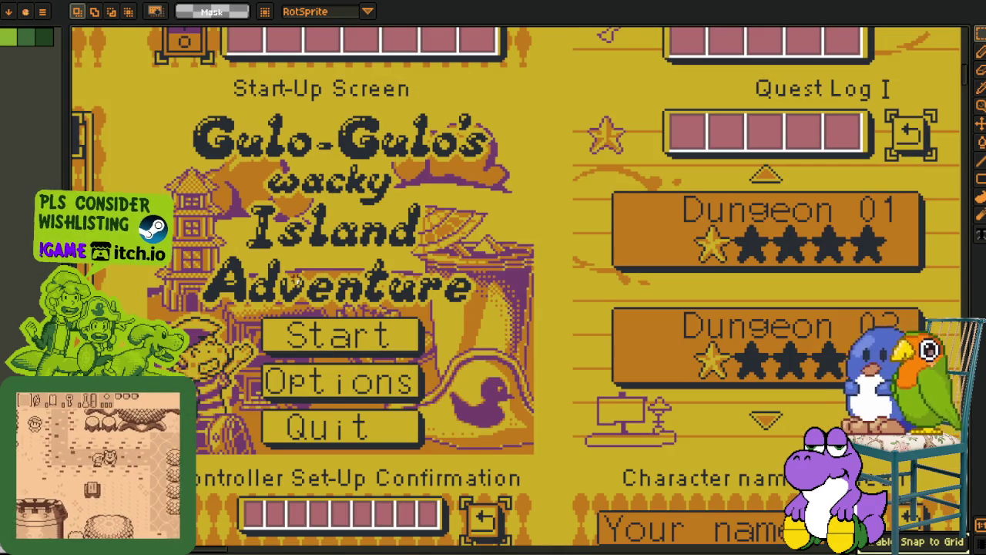
pyautogui.scroll(1, 322, 267)
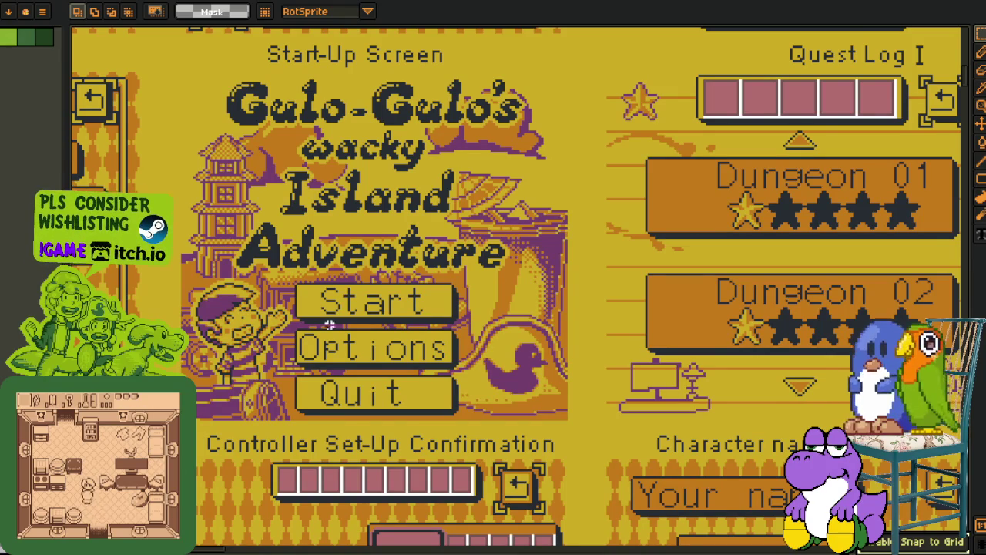
pyautogui.scroll(1, 329, 324)
pyautogui.hscroll(2, 287, 268)
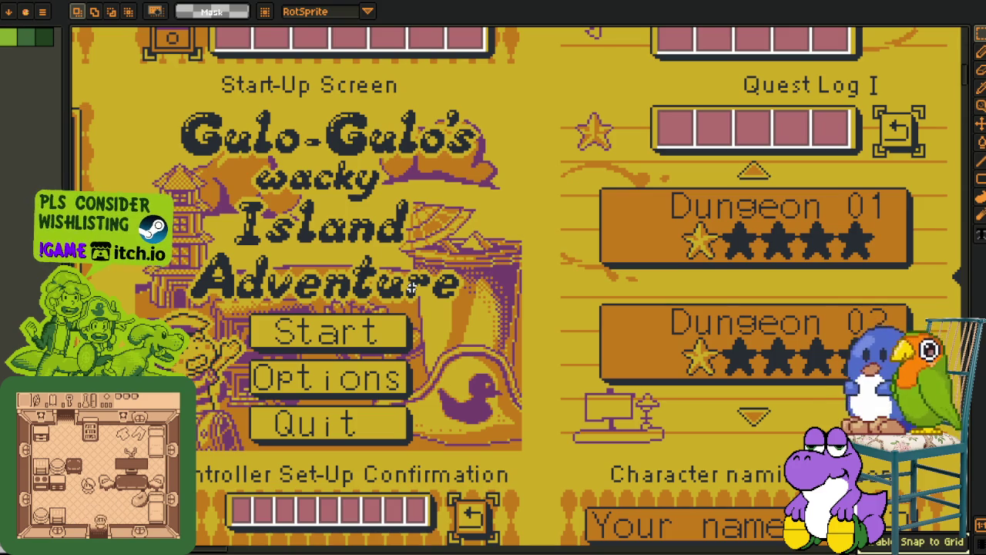
pyautogui.scroll(1, 213, 141)
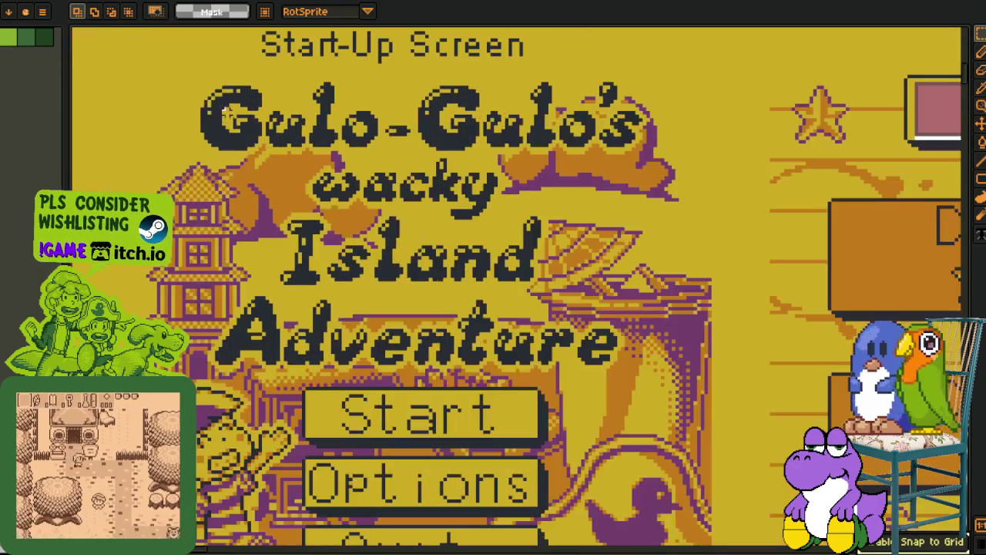
pyautogui.moveTo(184, 69); pyautogui.dragTo(655, 362)
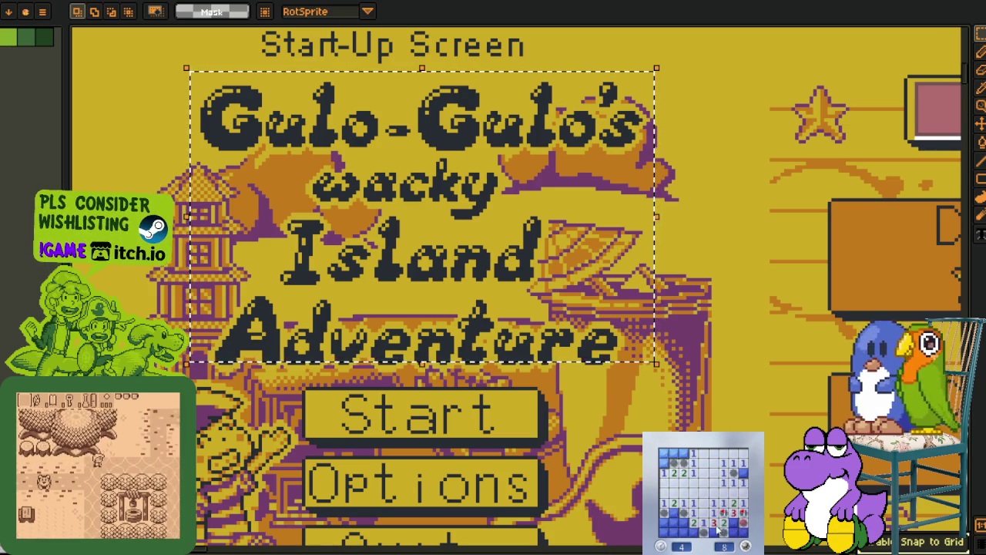
# Marquee-select the Quit button on the start screen, then clear the selection
pyautogui.scroll(-2, 716, 532)
pyautogui.moveTo(717, 531); pyautogui.dragTo(491, 285)
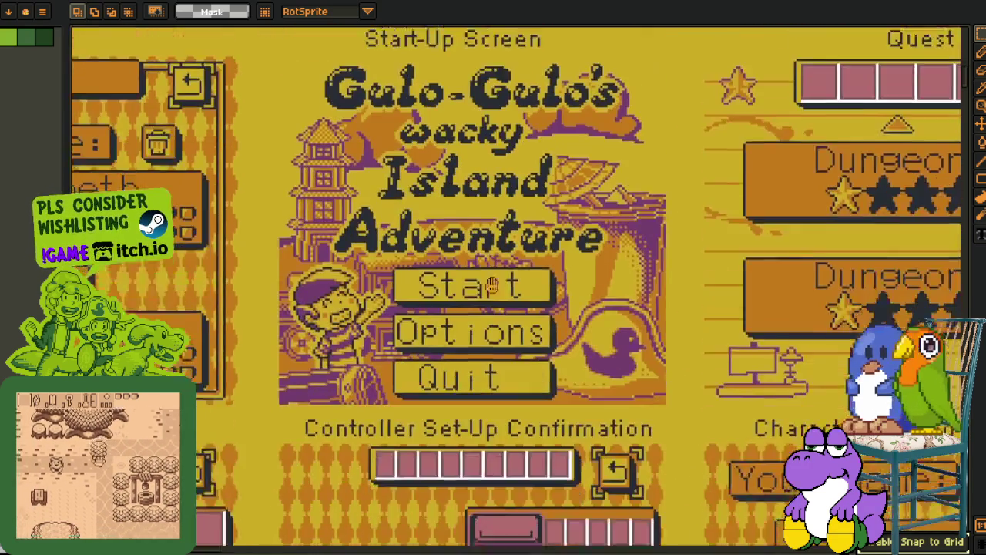
pyautogui.scroll(1, 491, 285)
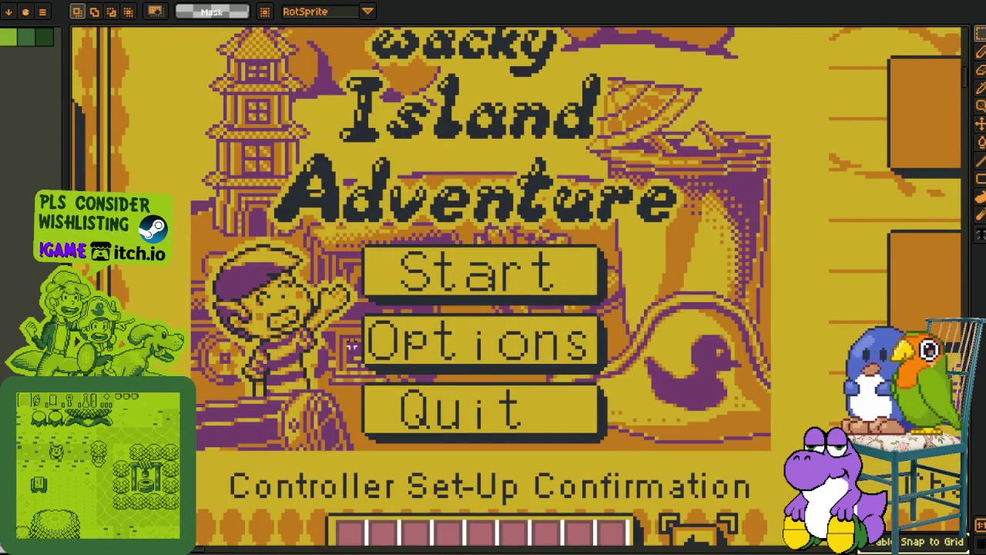
pyautogui.moveTo(307, 392); pyautogui.dragTo(657, 452)
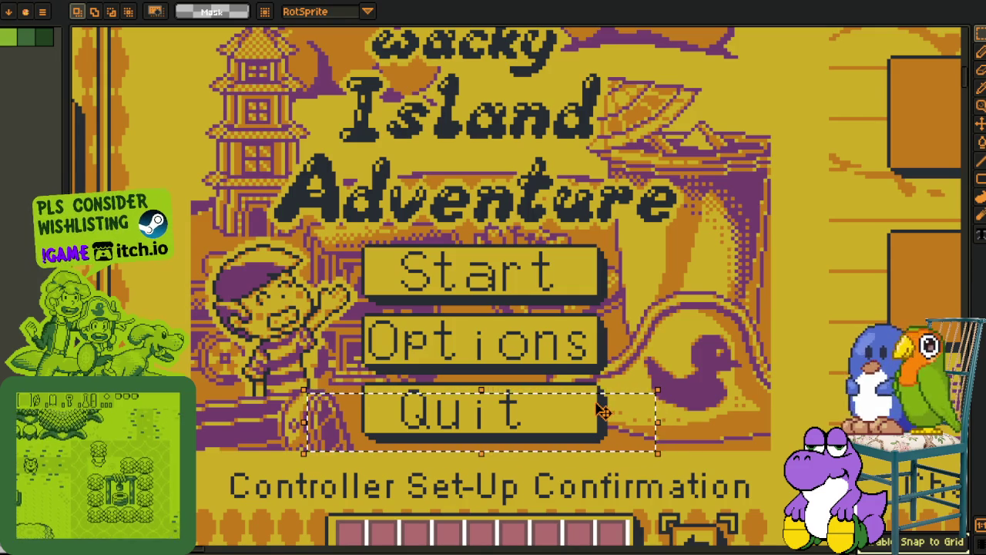
pyautogui.hotkey('ctrl', 'd')
# Select the Start button, then the whole Character Select Screen mockup
pyautogui.moveTo(451, 334); pyautogui.dragTo(292, 347)
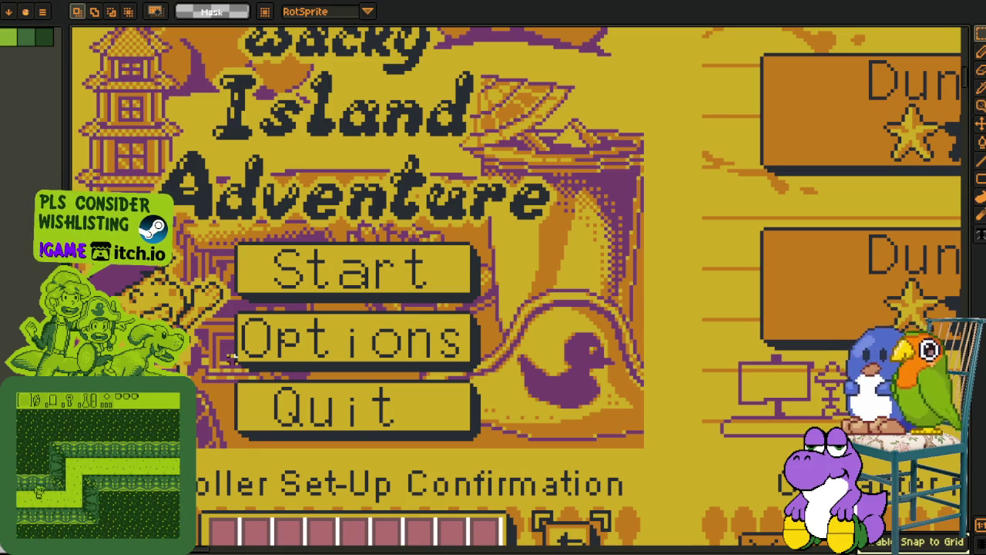
pyautogui.moveTo(177, 216); pyautogui.dragTo(531, 276)
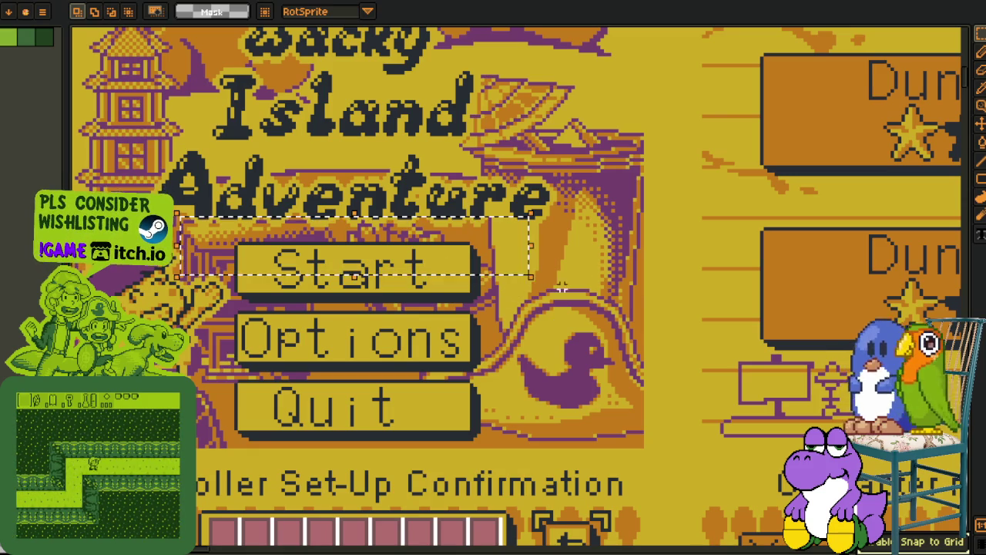
pyautogui.scroll(-2, 563, 287)
pyautogui.scroll(-2, 563, 287)
pyautogui.moveTo(353, 492)
pyautogui.mouseDown()
pyautogui.moveTo(449, 299)
pyautogui.moveTo(492, 431)
pyautogui.mouseUp()
pyautogui.scroll(4, 493, 430)
pyautogui.moveTo(82, 48); pyautogui.dragTo(513, 518)
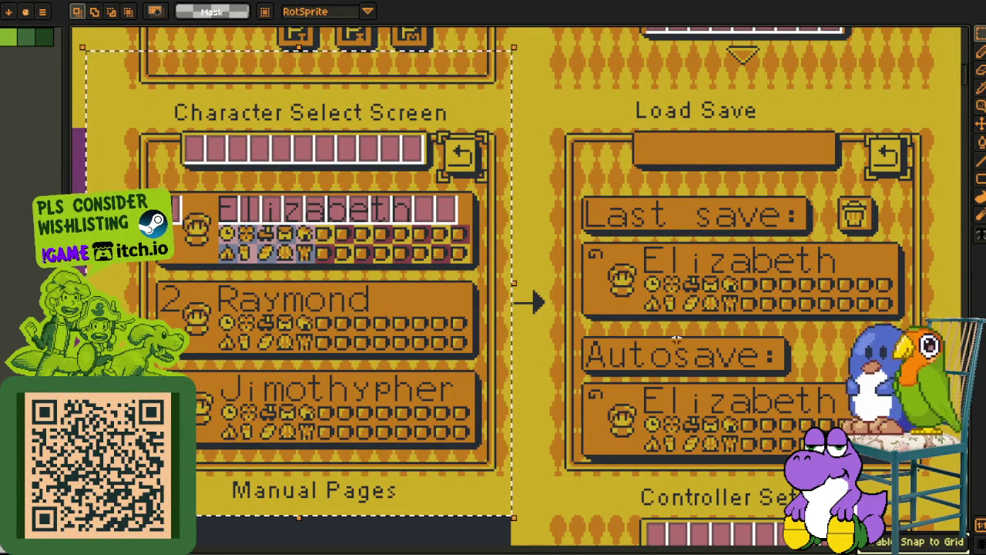
# Select the small curve just above the purple duck, then return to the notes
pyautogui.hscroll(5, 693, 337)
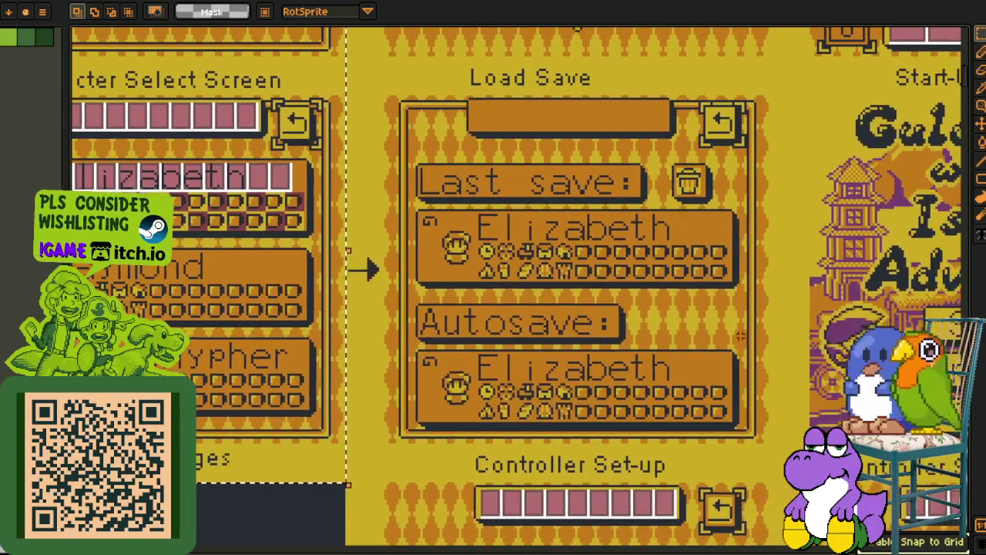
pyautogui.hscroll(1, 740, 336)
pyautogui.hscroll(4, 739, 336)
pyautogui.hscroll(-3, 704, 136)
pyautogui.hscroll(-1, 703, 136)
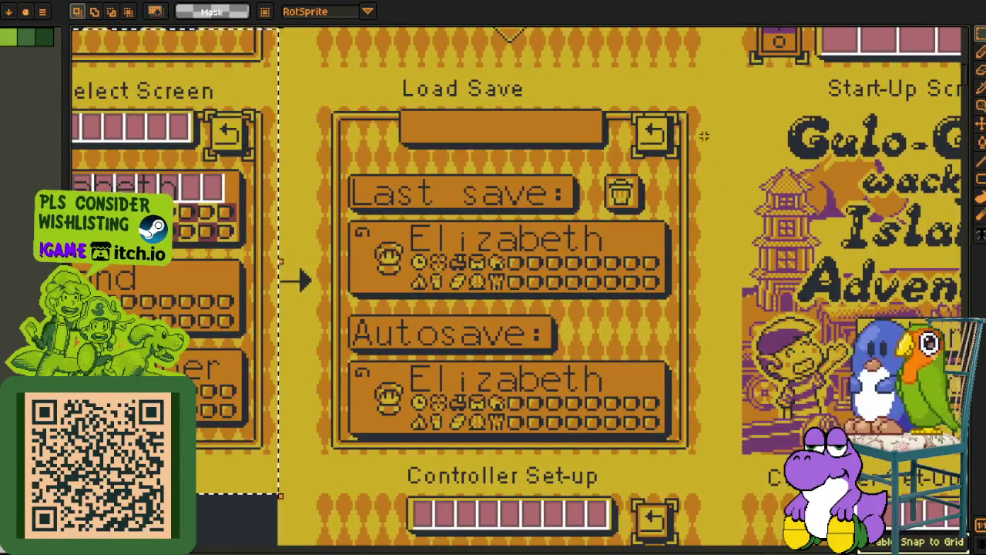
pyautogui.scroll(-2, 703, 137)
pyautogui.scroll(2, 424, 293)
pyautogui.hscroll(3, 424, 293)
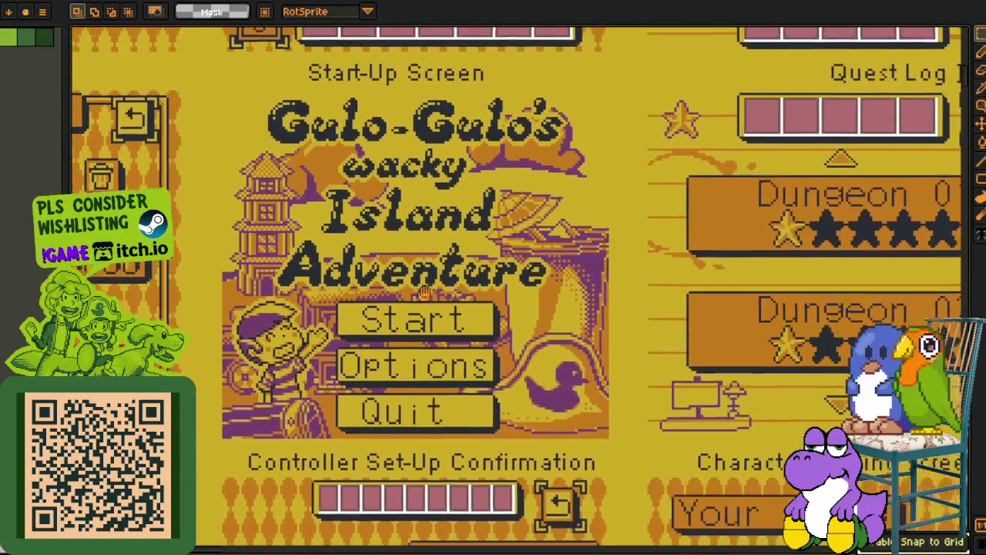
pyautogui.hscroll(1, 423, 293)
pyautogui.scroll(1, 286, 356)
pyautogui.hscroll(-1, 308, 323)
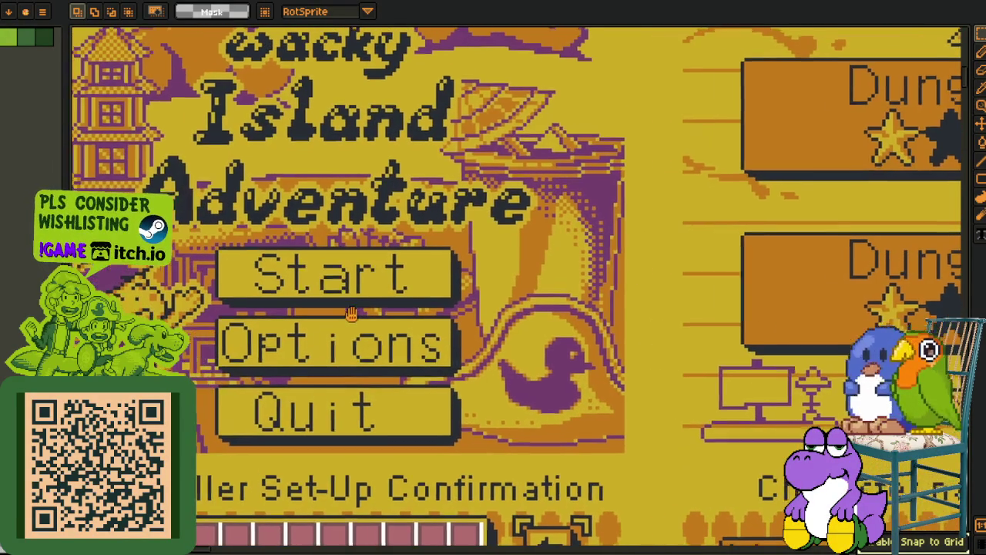
pyautogui.hscroll(3, 342, 282)
pyautogui.scroll(1, 341, 282)
pyautogui.moveTo(379, 206); pyautogui.dragTo(479, 307)
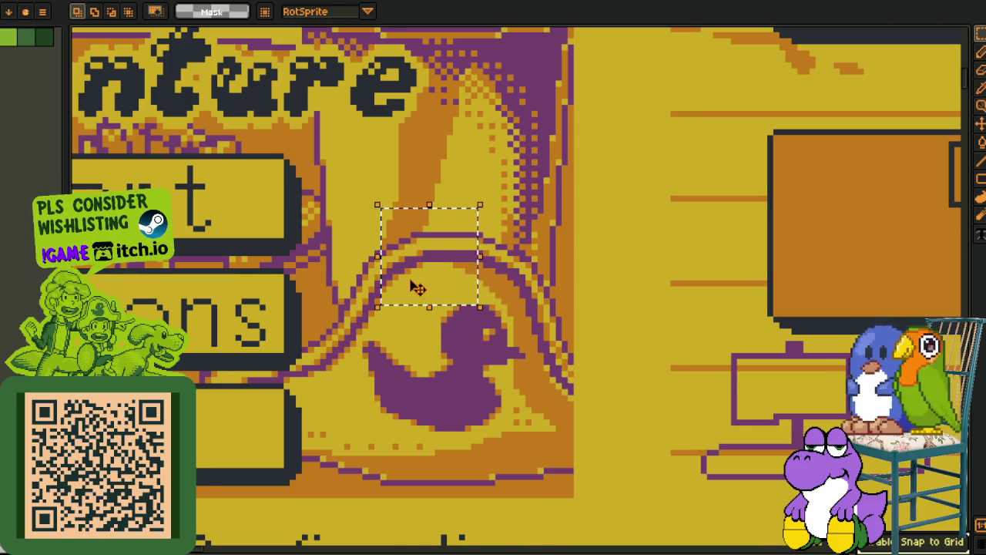
pyautogui.scroll(-1, 414, 285)
pyautogui.scroll(-1, 413, 291)
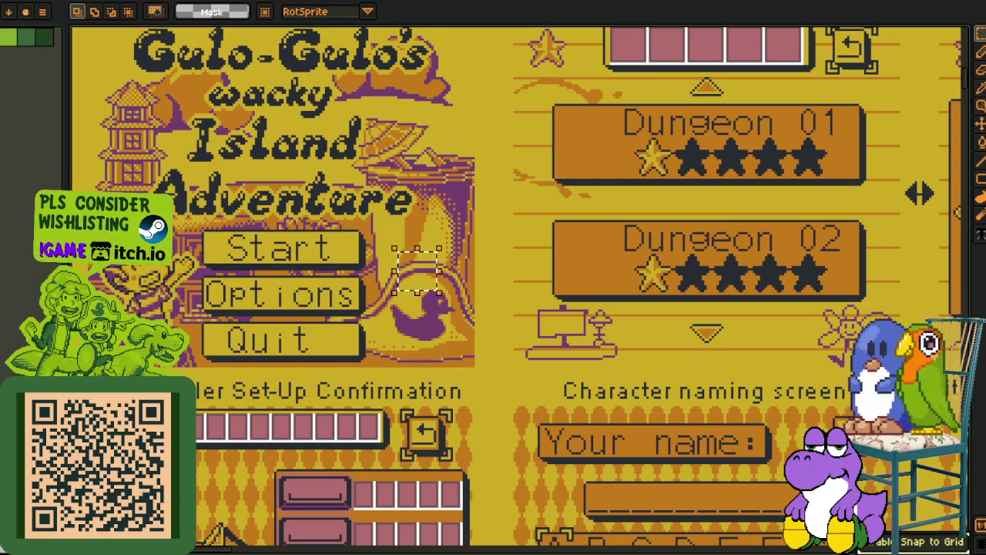
pyautogui.hotkey('alt', 'Tab')
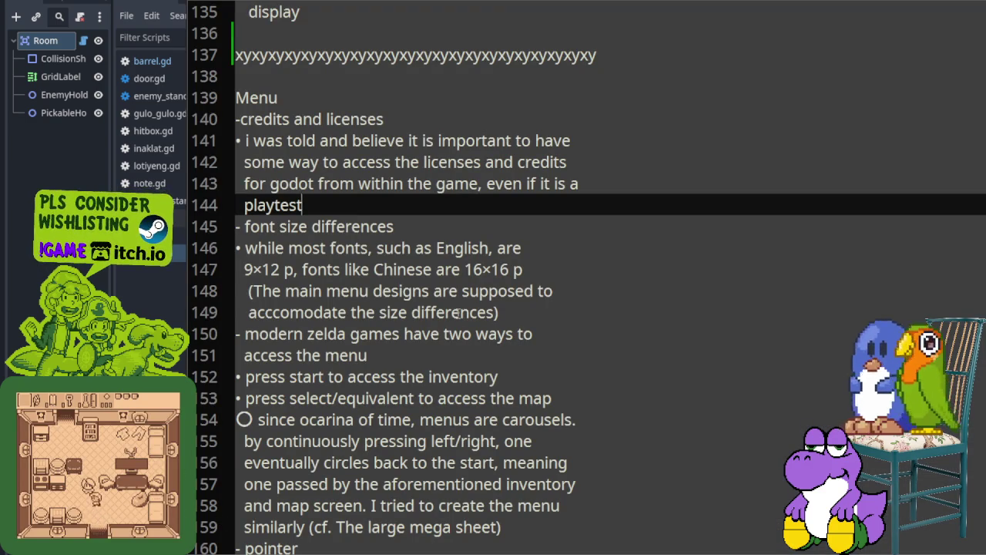
# Select the credits and licenses paragraph and the words 'font size differences'
pyautogui.moveTo(253, 139); pyautogui.dragTo(381, 204)
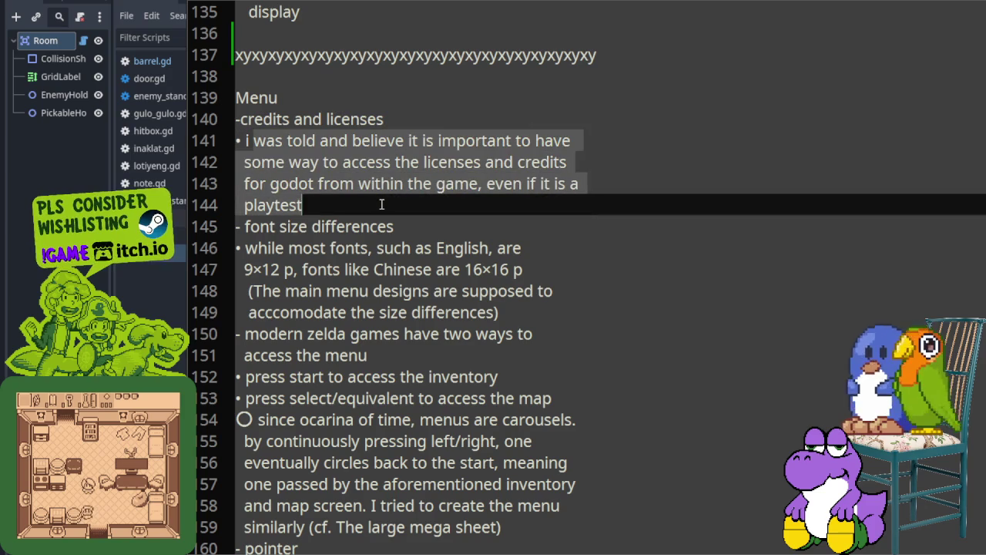
pyautogui.click(423, 234)
pyautogui.moveTo(245, 226); pyautogui.dragTo(400, 229)
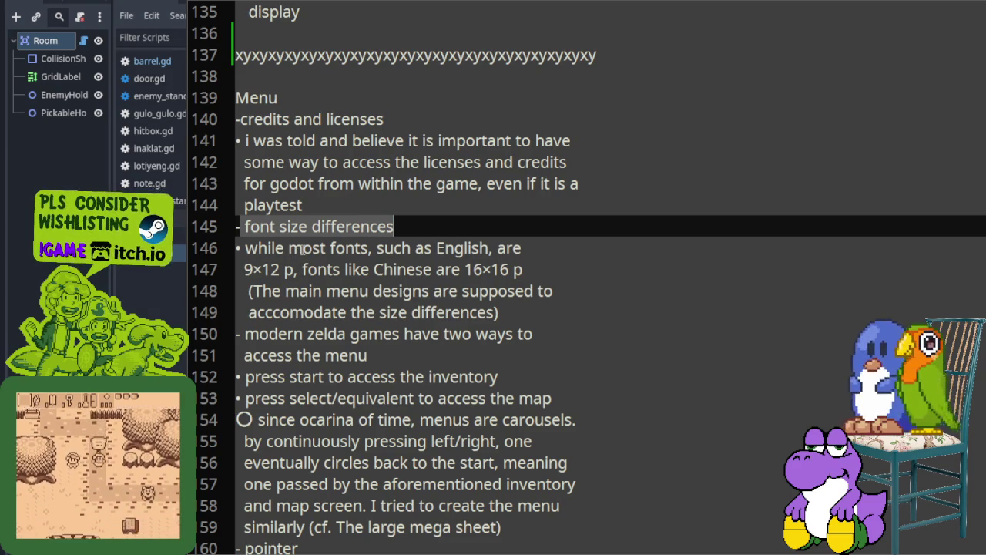
pyautogui.click(246, 248)
pyautogui.moveTo(246, 248); pyautogui.dragTo(255, 249)
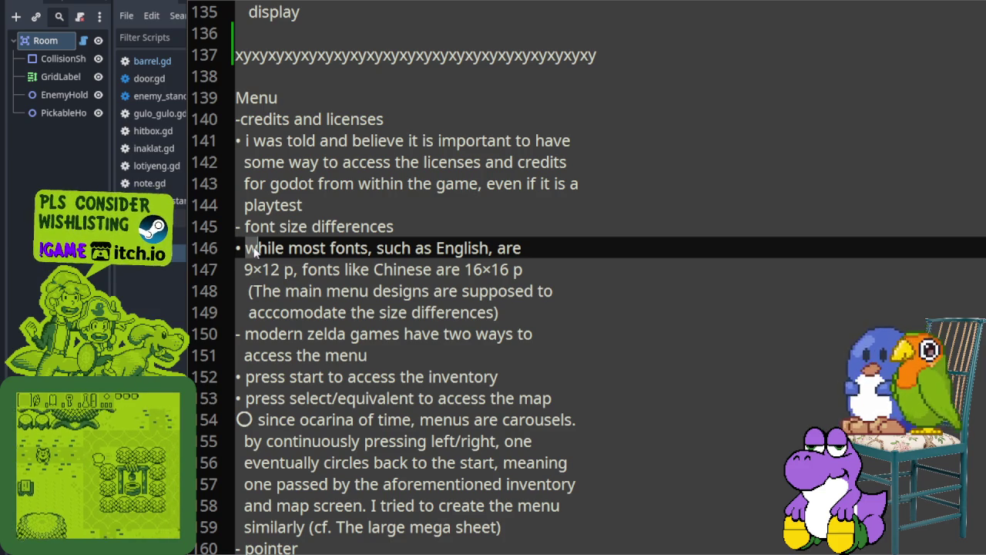
# Highlight the English font-size note, the 9×12 p size and the Chinese 16×16 p size
pyautogui.click(256, 248)
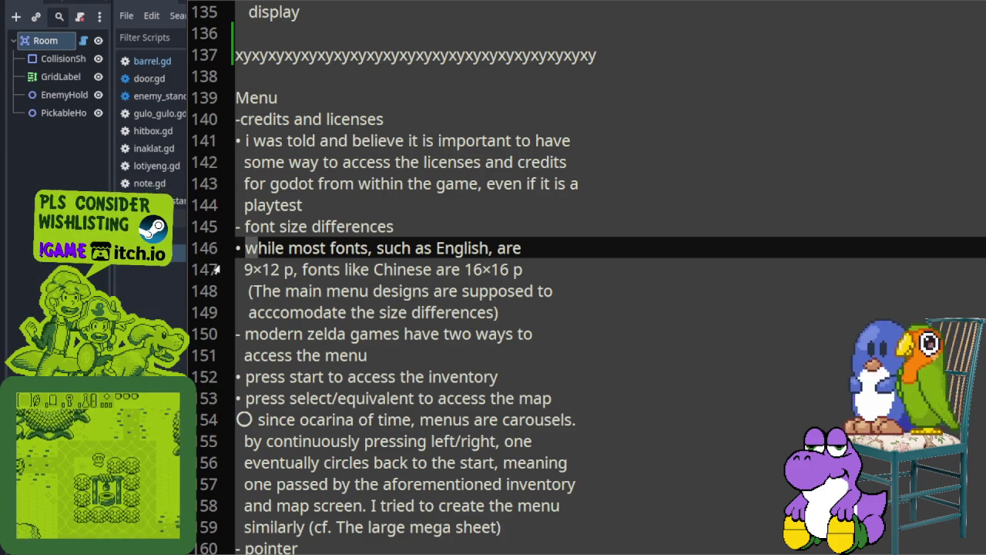
pyautogui.moveTo(257, 248); pyautogui.dragTo(506, 249)
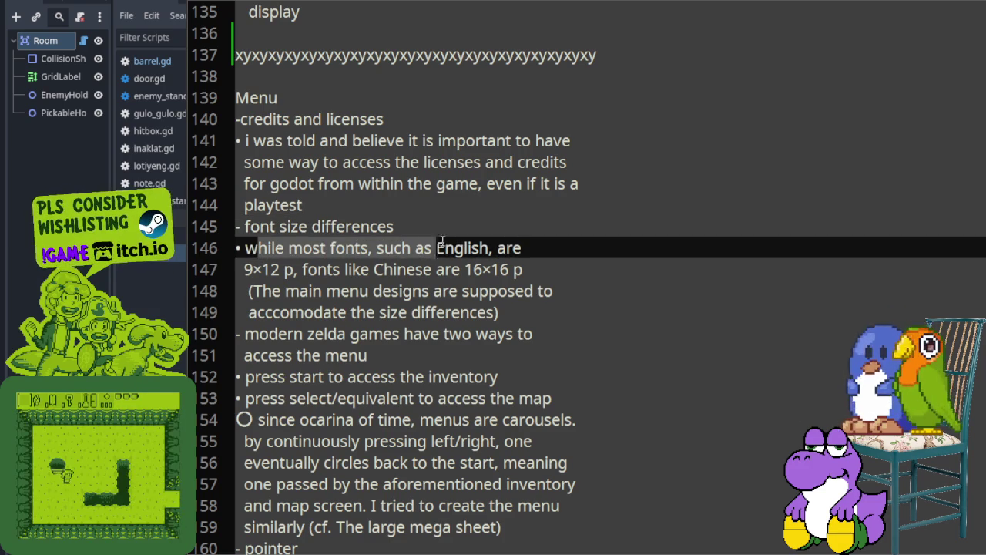
pyautogui.click(506, 250)
pyautogui.moveTo(244, 270); pyautogui.dragTo(302, 270)
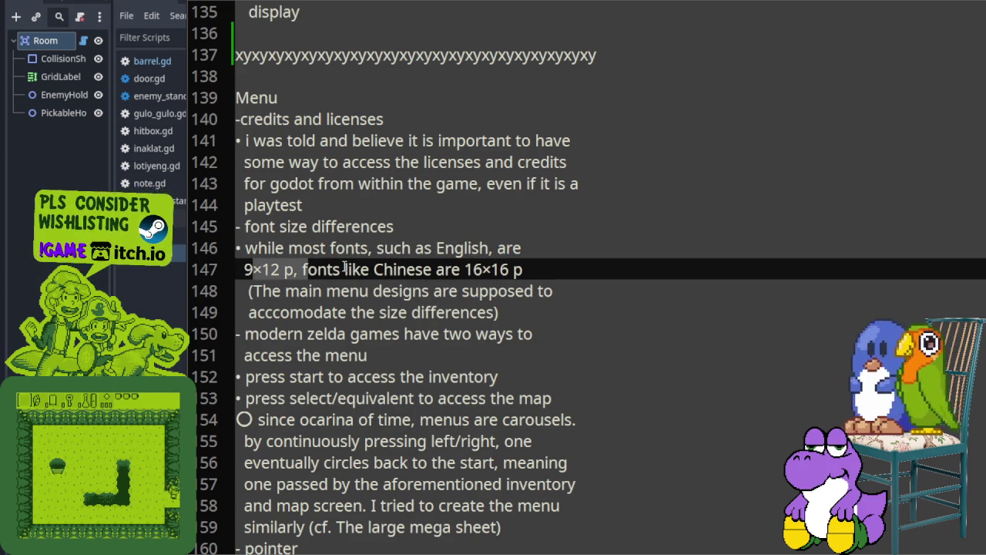
pyautogui.moveTo(406, 270); pyautogui.dragTo(543, 268)
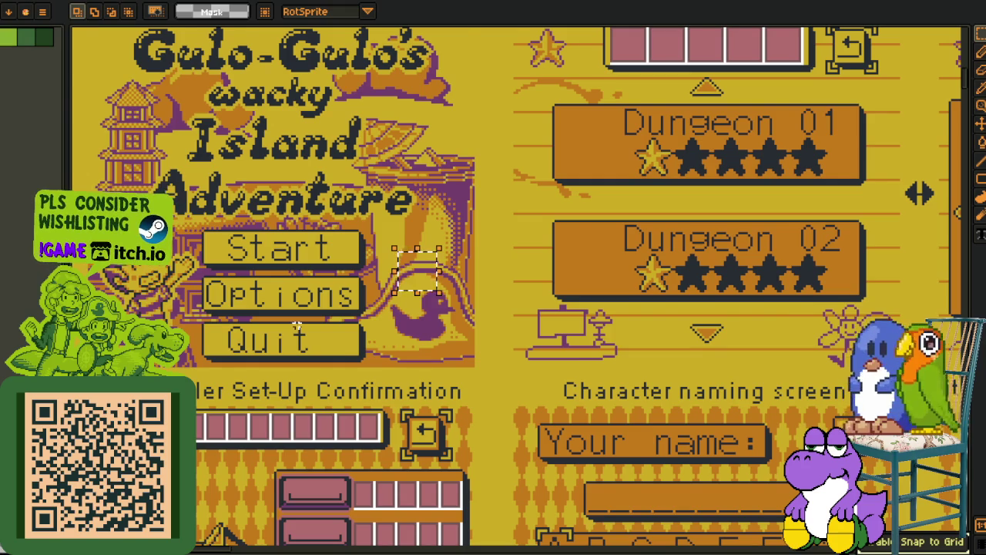
# Zoom over to the Inventory mockup and marquee its top slot bar
pyautogui.scroll(-3, 297, 325)
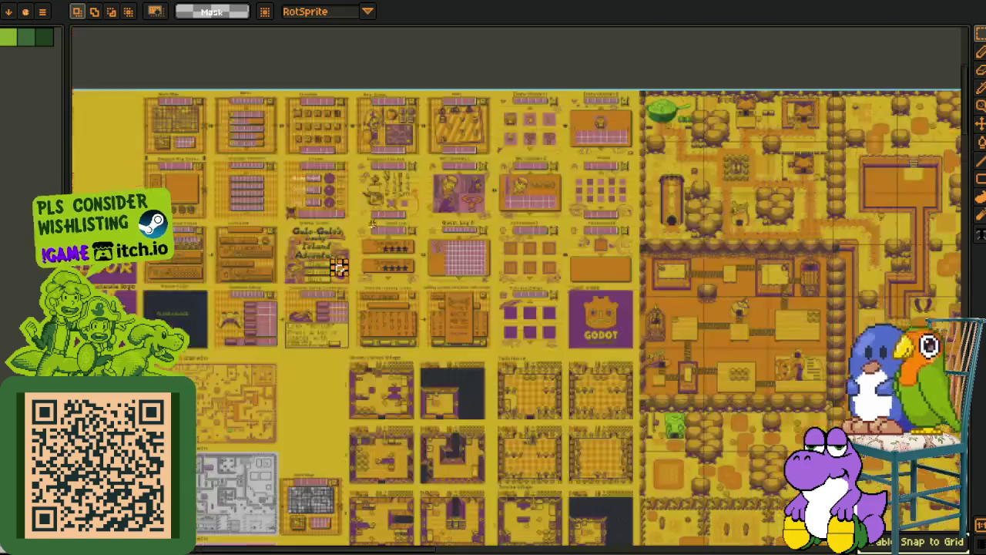
pyautogui.scroll(2, 306, 203)
pyautogui.scroll(1, 307, 204)
pyautogui.scroll(2, 306, 204)
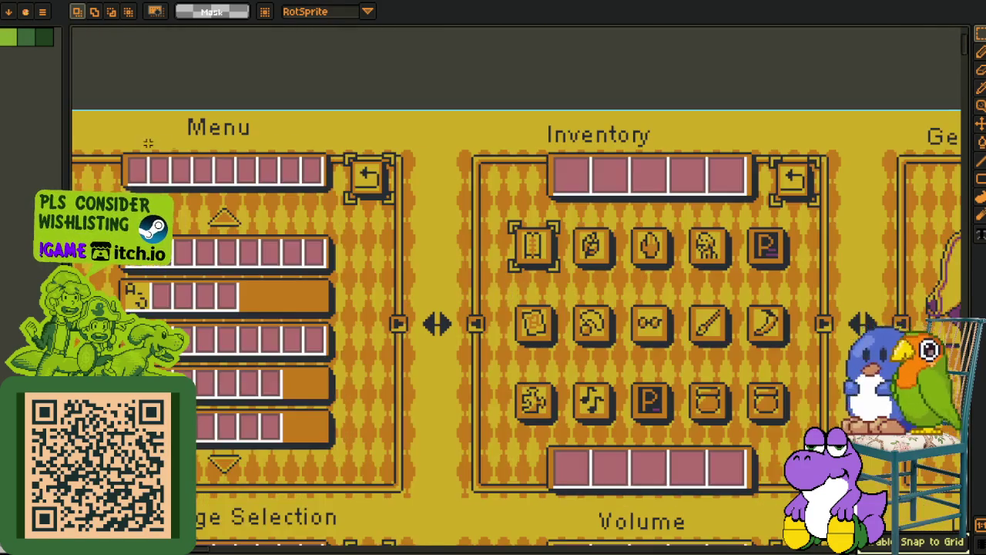
pyautogui.scroll(1, 462, 223)
pyautogui.scroll(1, 718, 256)
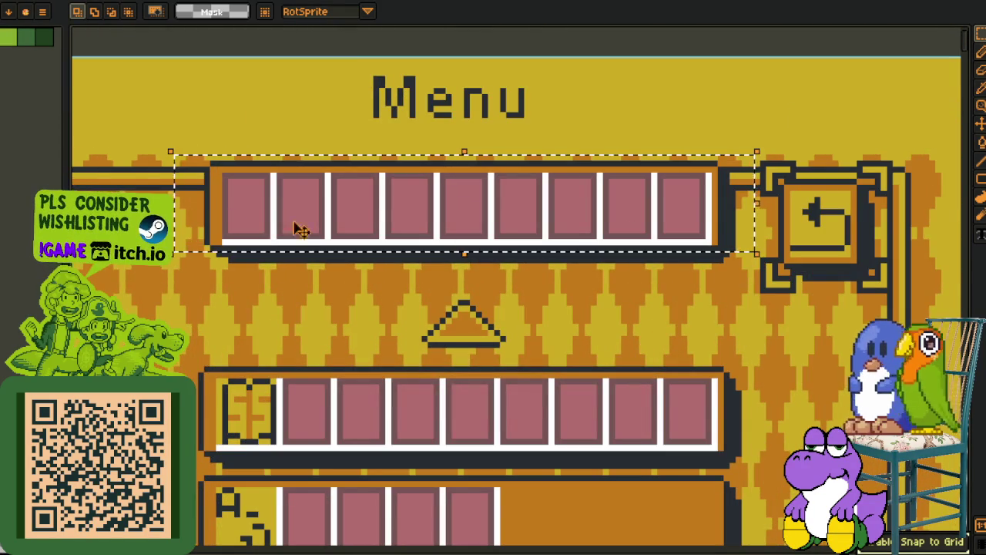
pyautogui.scroll(-2, 429, 220)
pyautogui.moveTo(540, 231); pyautogui.dragTo(332, 262)
pyautogui.scroll(2, 475, 209)
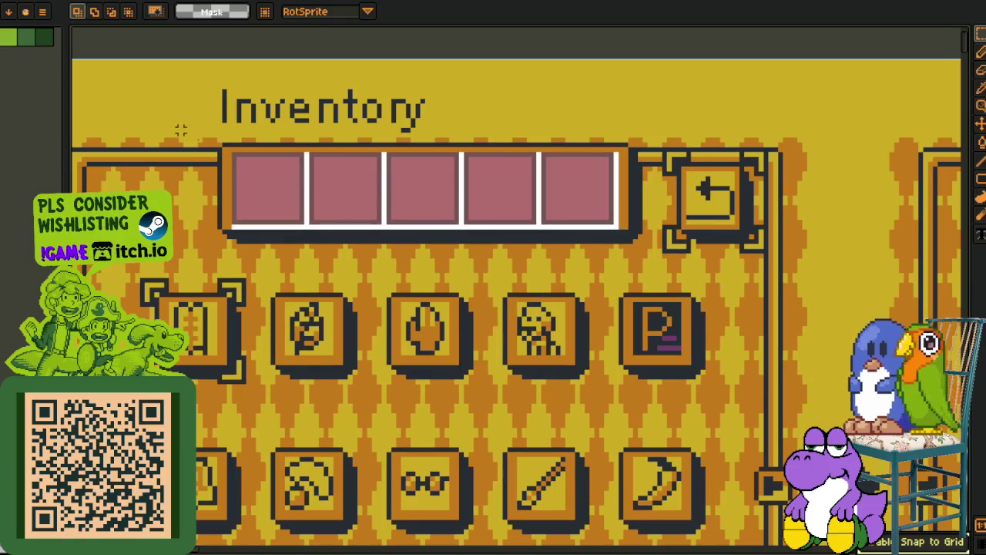
pyautogui.moveTo(194, 141); pyautogui.dragTo(653, 257)
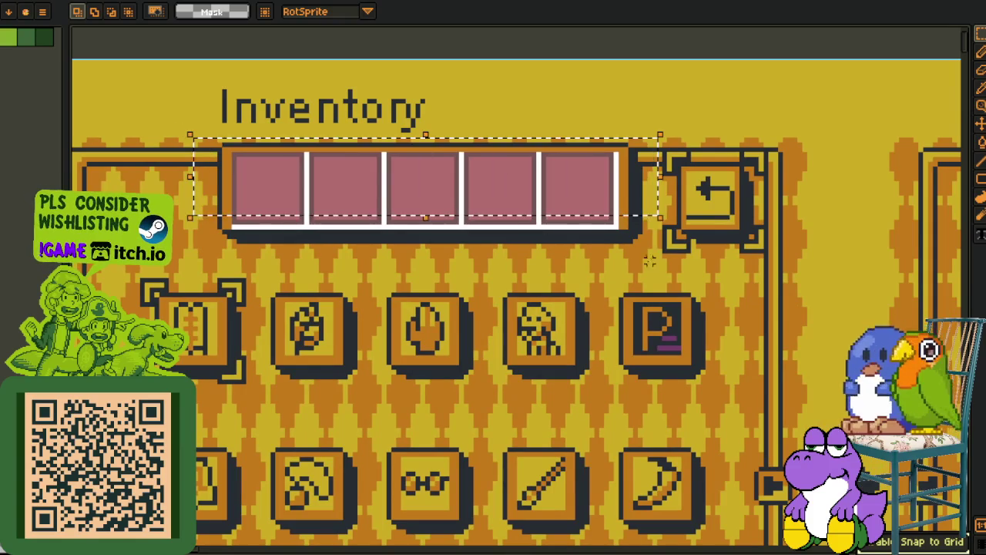
# Pan past the NPC Glossary, Gear Screen and Diary mockups and outline the Volume slot bar
pyautogui.scroll(-1, 654, 258)
pyautogui.scroll(-1, 653, 262)
pyautogui.scroll(-2, 521, 300)
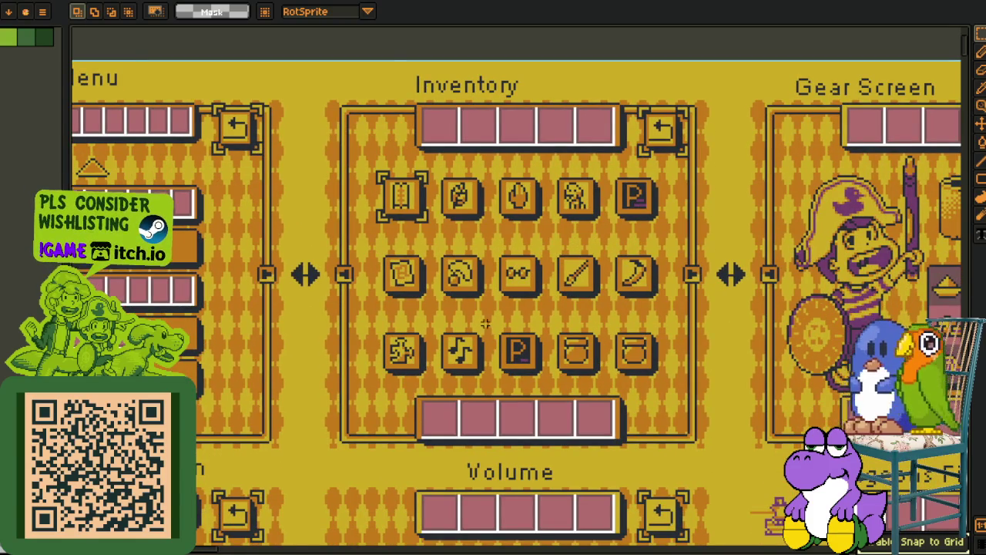
pyautogui.scroll(-1, 485, 322)
pyautogui.moveTo(480, 345); pyautogui.dragTo(172, 216)
pyautogui.moveTo(501, 308); pyautogui.dragTo(160, 282)
pyautogui.scroll(1, 463, 308)
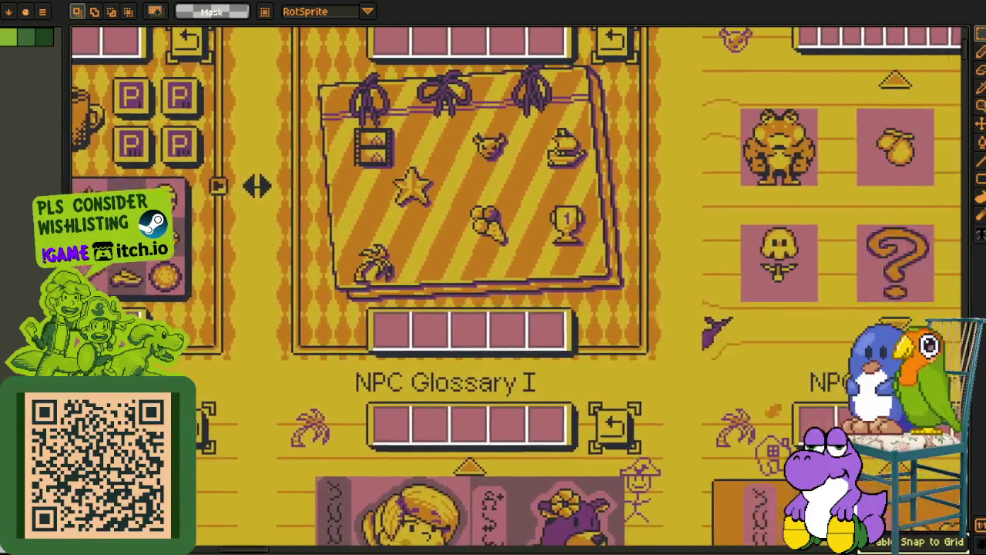
pyautogui.scroll(-1, 493, 308)
pyautogui.moveTo(462, 308)
pyautogui.mouseDown()
pyautogui.moveTo(724, 293)
pyautogui.moveTo(539, 278)
pyautogui.mouseUp()
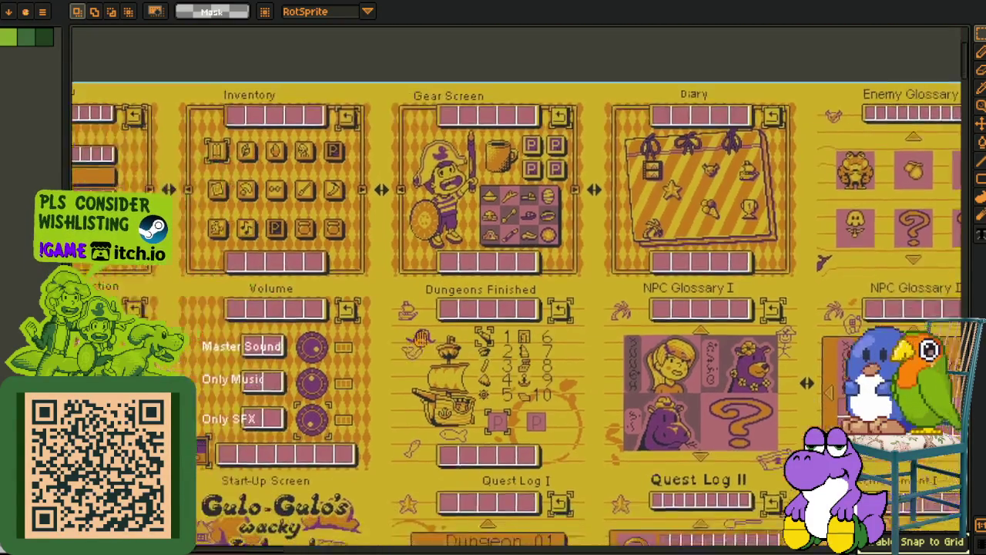
pyautogui.scroll(2, 186, 386)
pyautogui.scroll(1, 259, 270)
pyautogui.moveTo(257, 269); pyautogui.dragTo(437, 202)
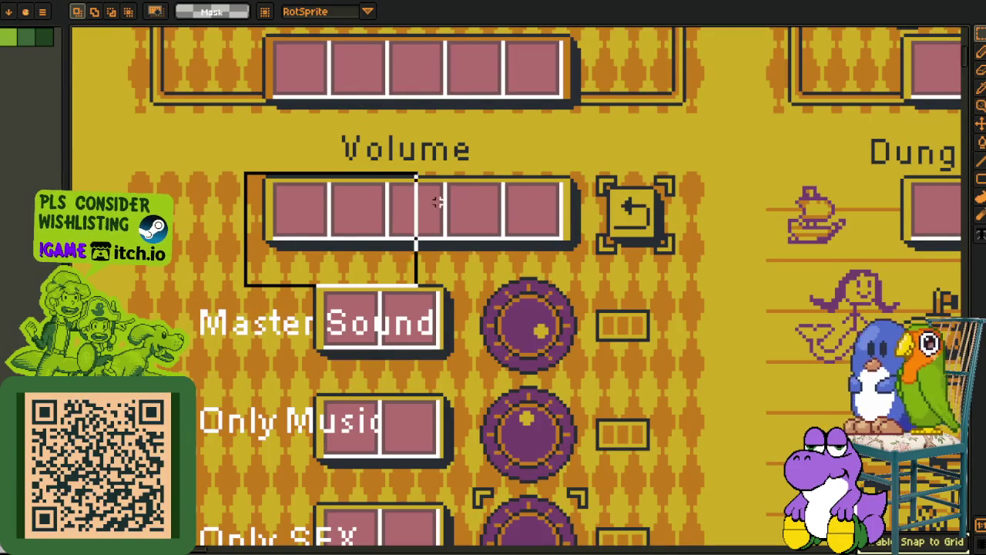
pyautogui.moveTo(597, 166); pyautogui.dragTo(604, 168)
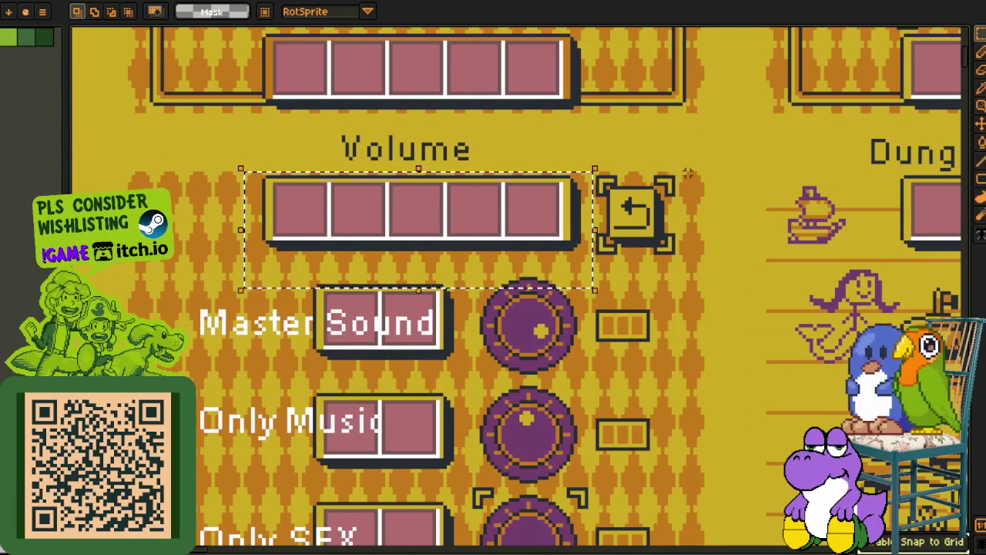
pyautogui.scroll(-5, 687, 174)
pyautogui.scroll(3, 236, 210)
# Zoom into the kanji glyphs to compare them, then bring more of the left map into view
pyautogui.scroll(-3, 237, 210)
pyautogui.scroll(3, 411, 202)
pyautogui.scroll(3, 388, 142)
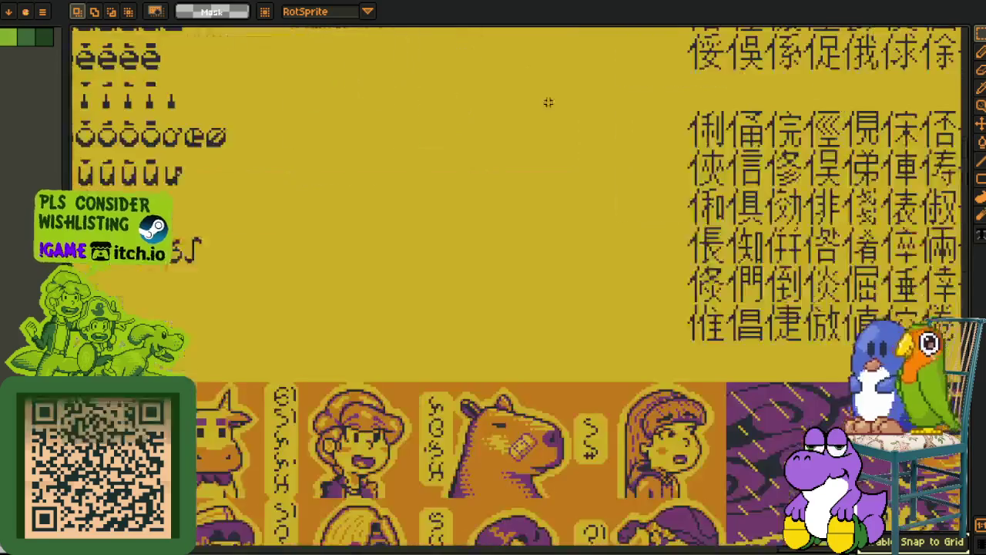
pyautogui.scroll(1, 548, 100)
pyautogui.scroll(2, 291, 149)
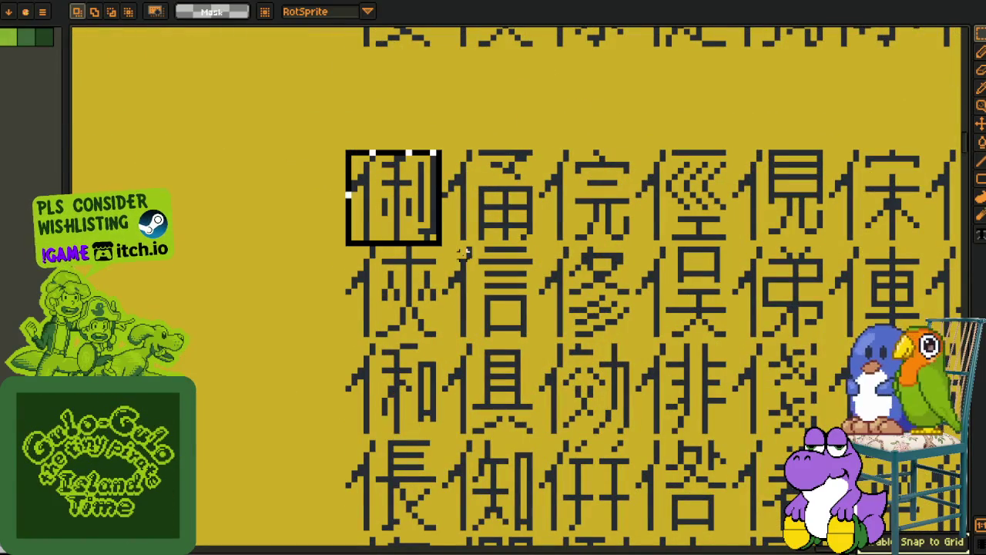
pyautogui.scroll(2, 436, 158)
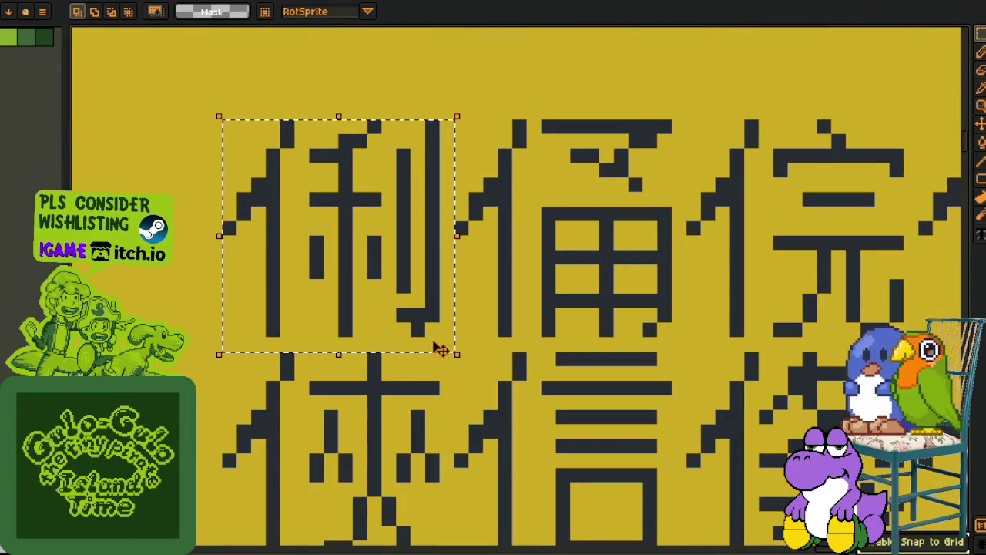
pyautogui.scroll(-2, 475, 169)
pyautogui.scroll(-1, 462, 185)
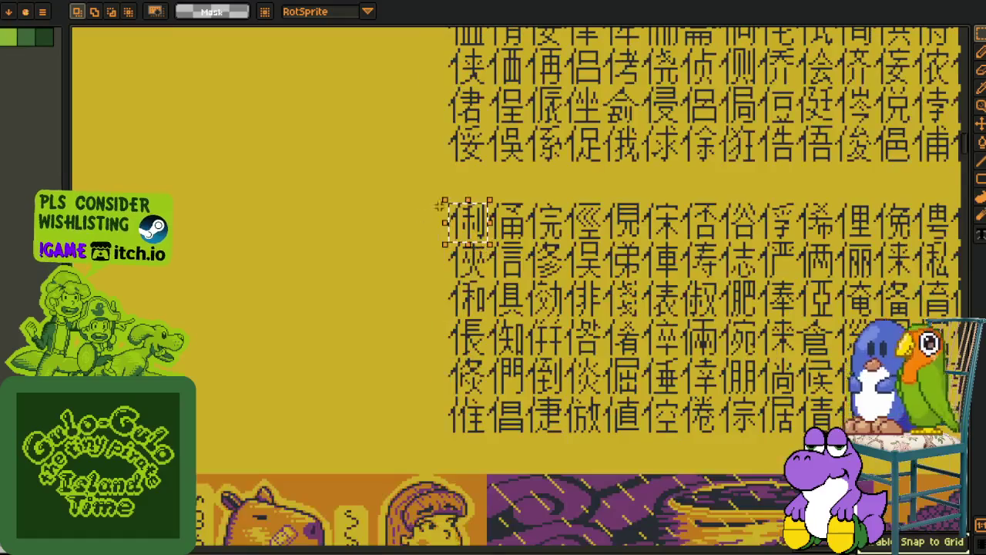
pyautogui.scroll(-2, 385, 223)
pyautogui.scroll(-1, 261, 244)
pyautogui.scroll(-1, 261, 244)
pyautogui.moveTo(236, 269); pyautogui.dragTo(358, 299)
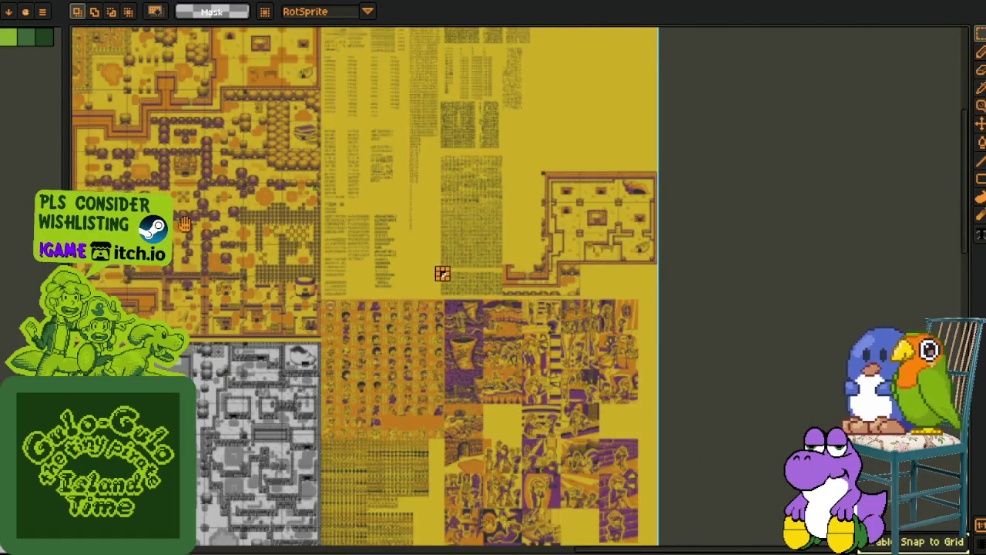
# Pan back to the Gear Screen, Inventory and Volume mockups and marquee a bottom slot bar
pyautogui.scroll(2, 625, 308)
pyautogui.scroll(1, 625, 308)
pyautogui.scroll(1, 659, 281)
pyautogui.scroll(-2, 658, 281)
pyautogui.scroll(1, 367, 216)
pyautogui.scroll(2, 308, 432)
pyautogui.scroll(1, 308, 455)
pyautogui.moveTo(308, 455); pyautogui.dragTo(793, 416)
pyautogui.moveTo(325, 315); pyautogui.dragTo(369, 243)
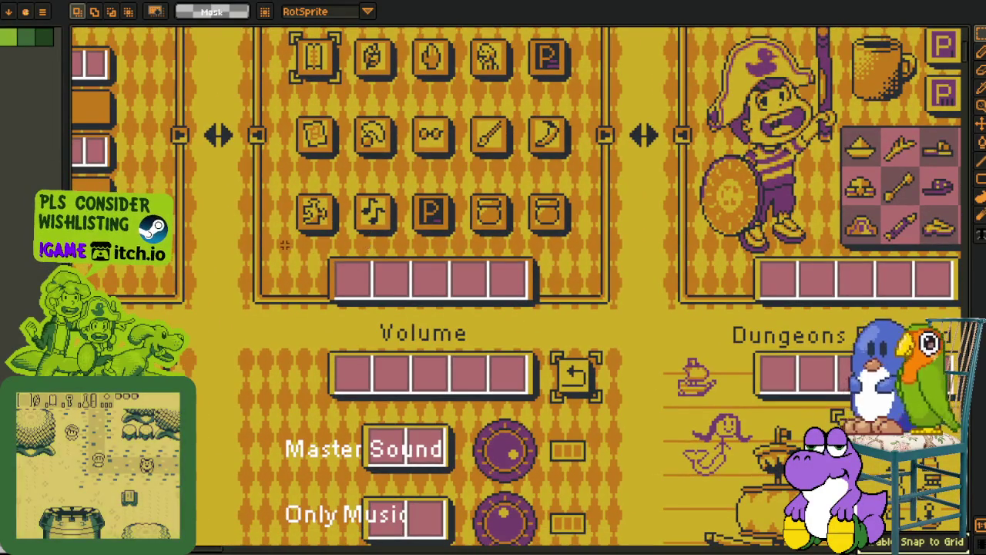
pyautogui.moveTo(276, 231); pyautogui.dragTo(625, 309)
pyautogui.scroll(-2, 626, 310)
pyautogui.scroll(1, 632, 312)
pyautogui.scroll(2, 632, 312)
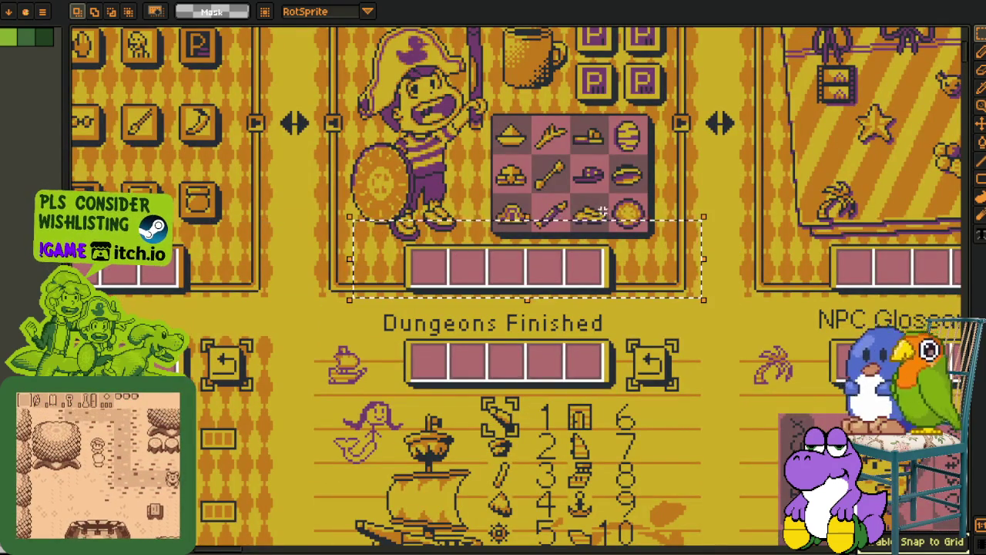
pyautogui.scroll(-2, 415, 174)
pyautogui.moveTo(313, 355)
pyautogui.mouseDown()
pyautogui.moveTo(352, 360)
pyautogui.moveTo(500, 243)
pyautogui.moveTo(569, 242)
pyautogui.moveTo(717, 282)
pyautogui.moveTo(797, 324)
pyautogui.mouseUp()
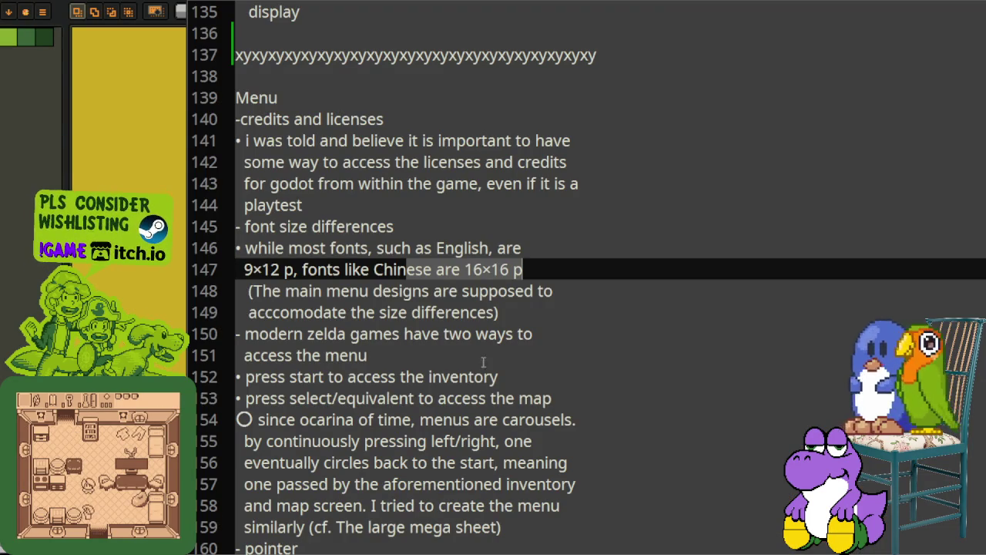
# Highlight the size-difference, Zelda and press-start inventory/map notes on lines 147–153 while reading
pyautogui.click(305, 297)
pyautogui.moveTo(256, 291); pyautogui.dragTo(548, 310)
pyautogui.click(363, 355)
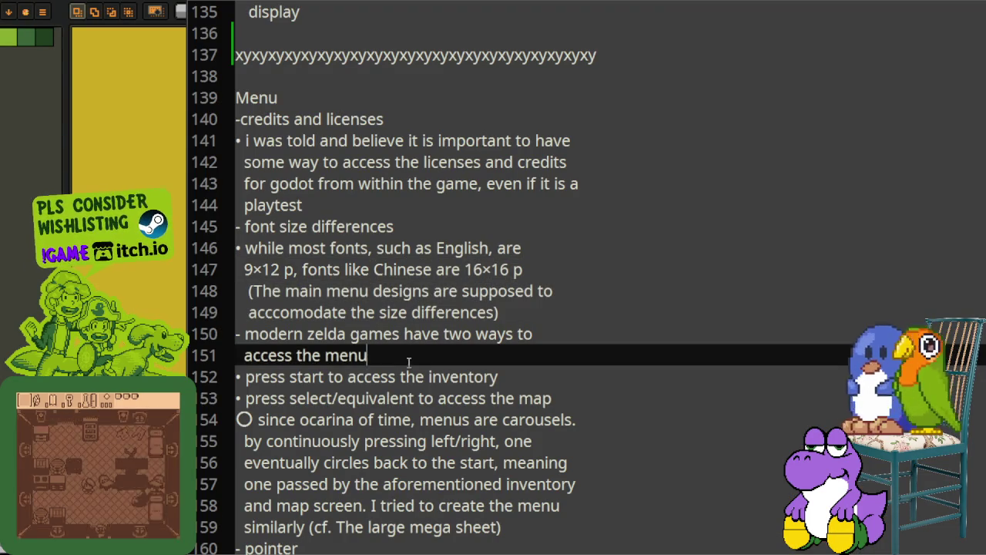
pyautogui.moveTo(268, 333); pyautogui.dragTo(519, 339)
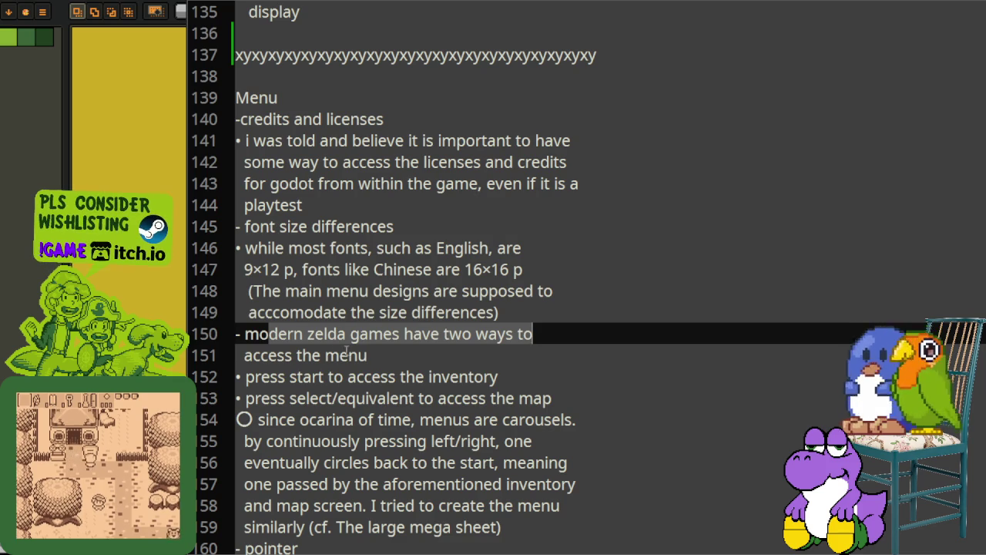
pyautogui.moveTo(246, 377); pyautogui.dragTo(522, 375)
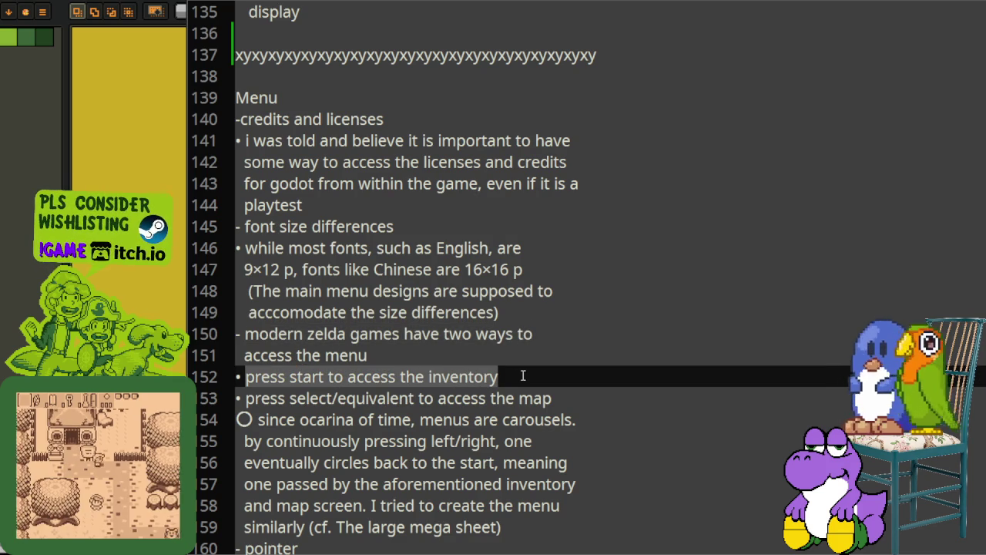
pyautogui.moveTo(289, 398); pyautogui.dragTo(370, 398)
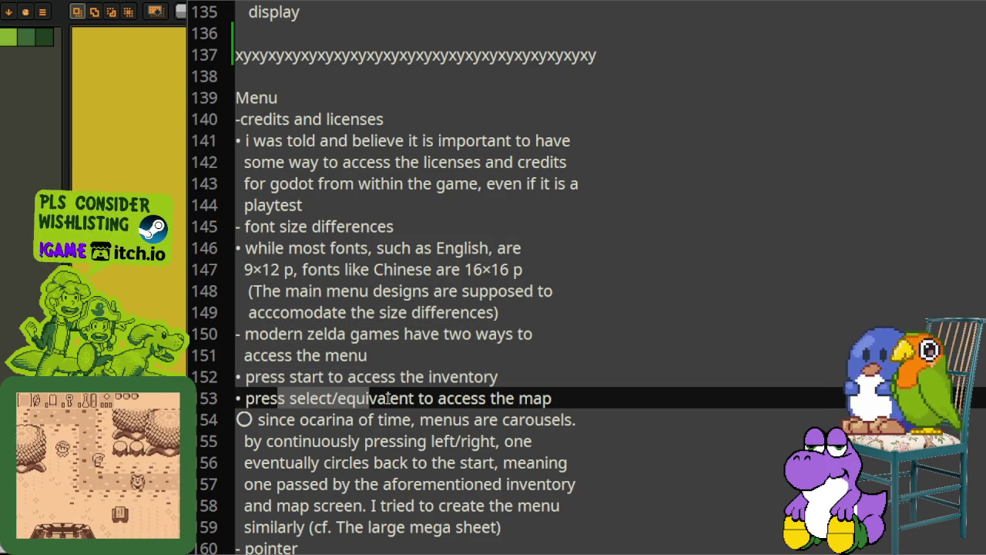
pyautogui.click(428, 399)
pyautogui.moveTo(418, 398)
pyautogui.mouseDown()
pyautogui.moveTo(545, 408)
pyautogui.moveTo(572, 398)
pyautogui.mouseUp()
# Undo an accidental text move on line 154, highlight the inventory-and-map passage, and leave the notes
pyautogui.scroll(-1, 310, 353)
pyautogui.moveTo(300, 355)
pyautogui.mouseDown()
pyautogui.moveTo(303, 377)
pyautogui.moveTo(397, 377)
pyautogui.mouseUp()
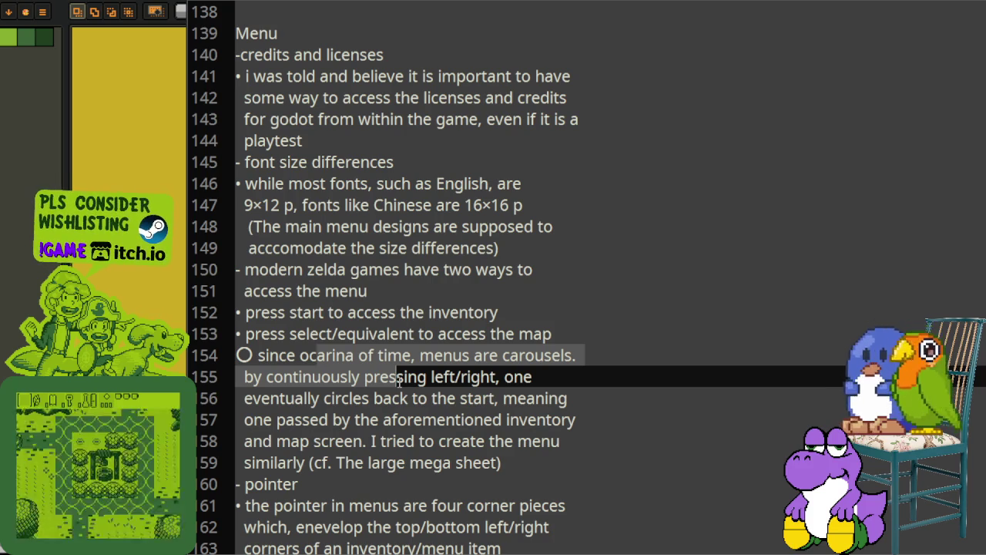
pyautogui.moveTo(402, 385); pyautogui.dragTo(415, 393)
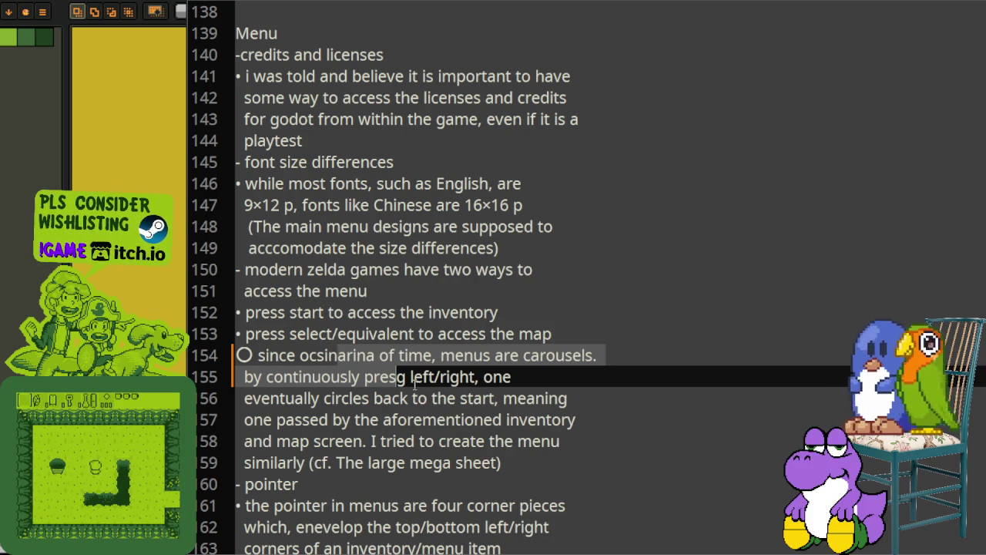
pyautogui.hotkey('ctrl', 'z')
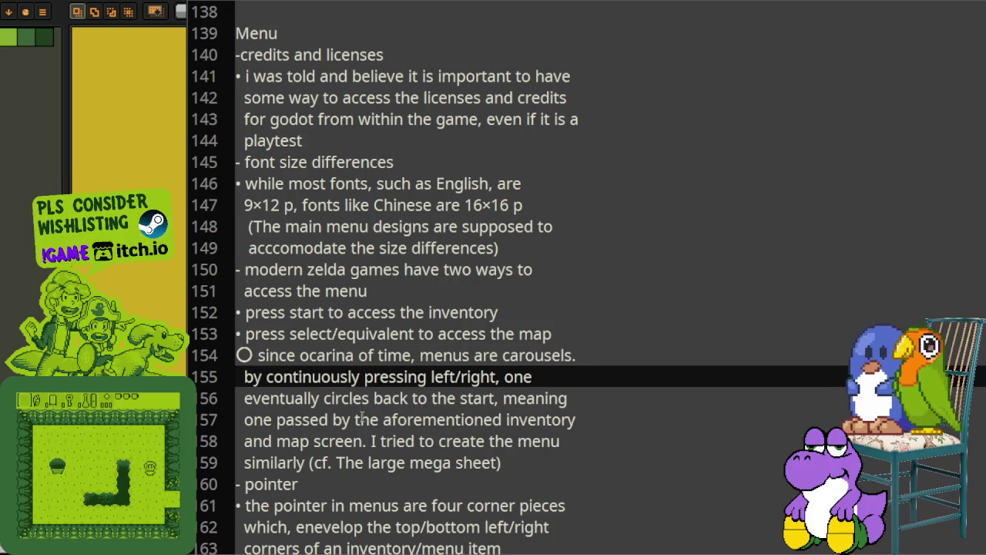
pyautogui.click(305, 420)
pyautogui.moveTo(279, 423)
pyautogui.mouseDown()
pyautogui.moveTo(515, 442)
pyautogui.moveTo(497, 446)
pyautogui.mouseUp()
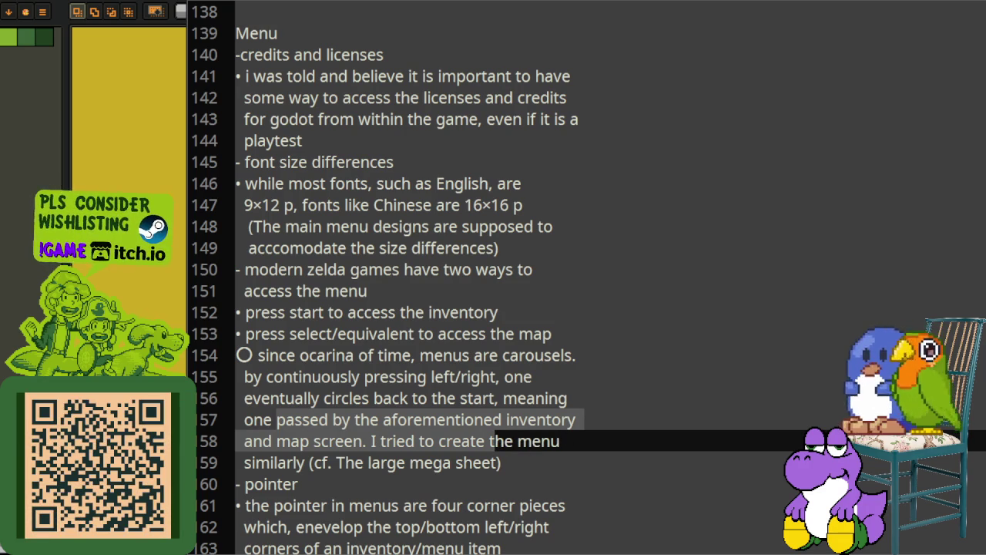
pyautogui.hotkey('alt', 'Tab')
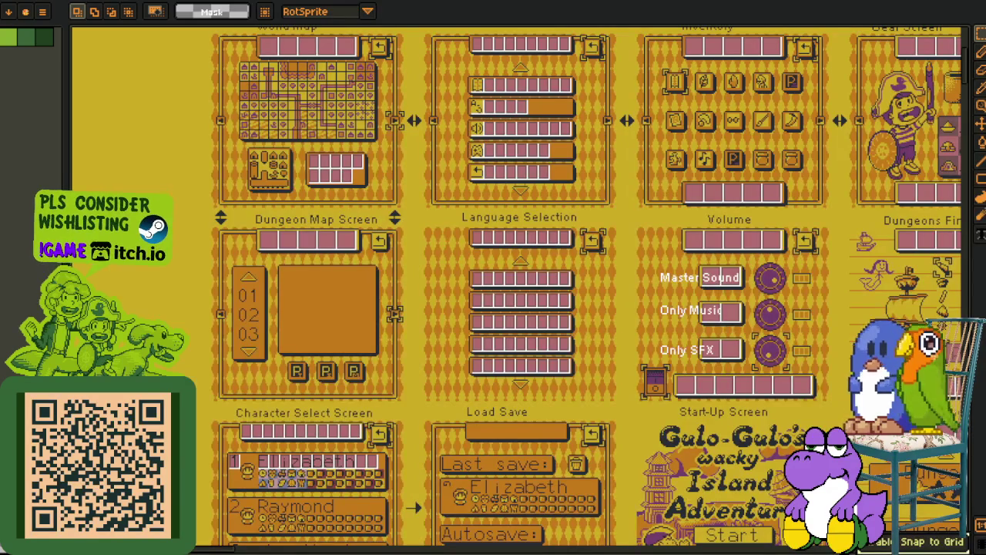
# Zoom in and marquee-select the Diary panel on the mockup sheet
pyautogui.scroll(-2, 231, 203)
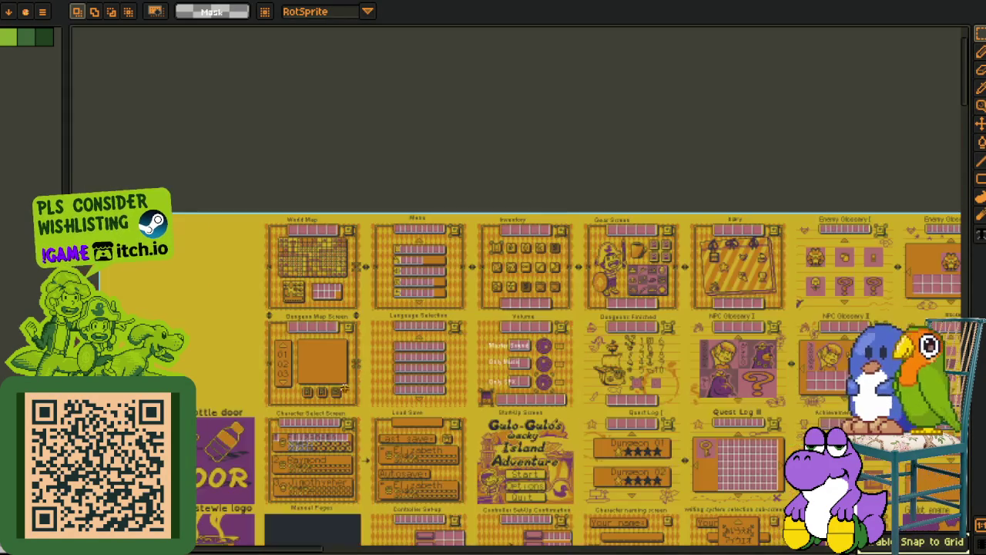
pyautogui.scroll(1, 231, 203)
pyautogui.scroll(1, 231, 202)
pyautogui.scroll(2, 259, 138)
pyautogui.moveTo(258, 137); pyautogui.dragTo(640, 501)
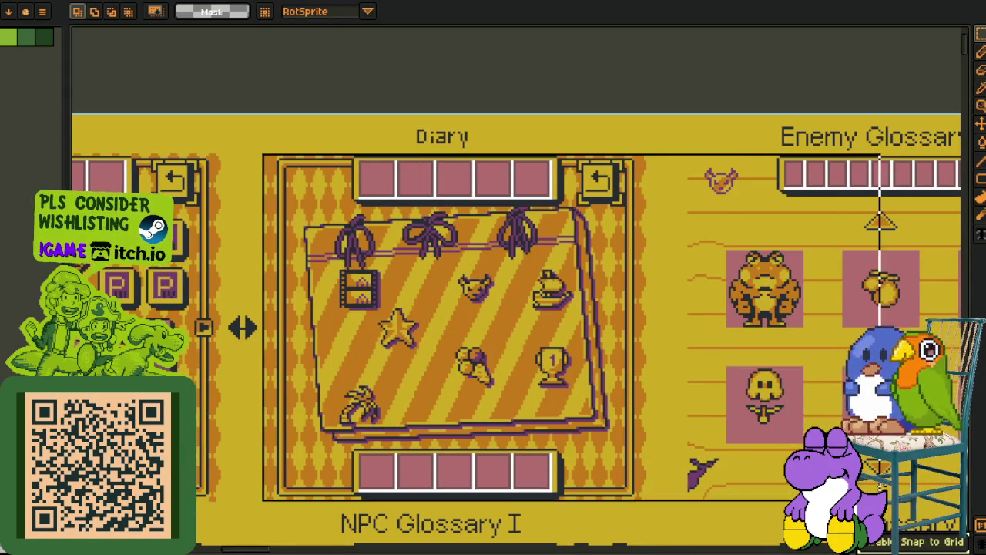
# Scroll and zoom across the mockup sheet to inspect the World Map, Menu and Gear Screen panels
pyautogui.scroll(-1, 511, 190)
pyautogui.scroll(-1, 422, 233)
pyautogui.hscroll(-3, 308, 228)
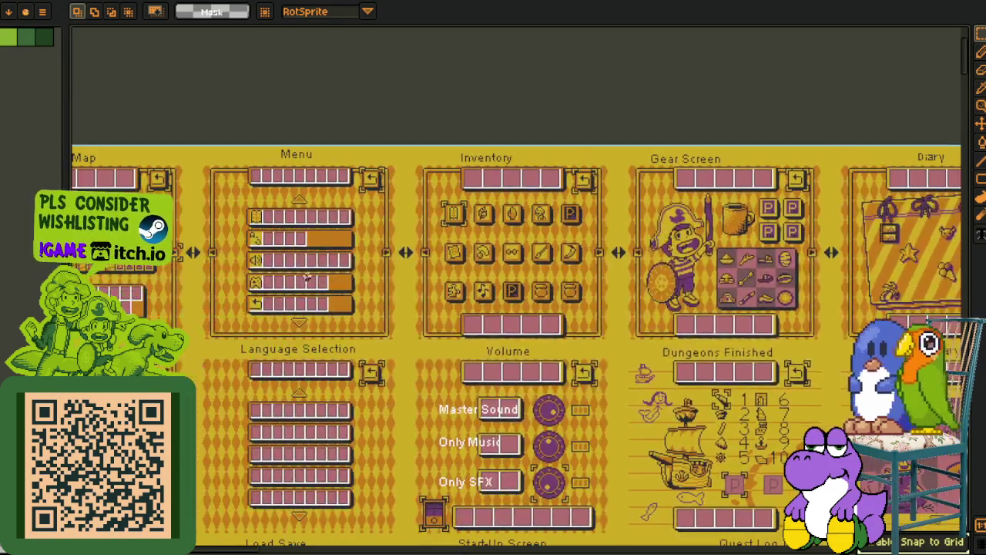
pyautogui.hscroll(-3, 231, 225)
pyautogui.scroll(2, 182, 224)
pyautogui.scroll(1, 224, 210)
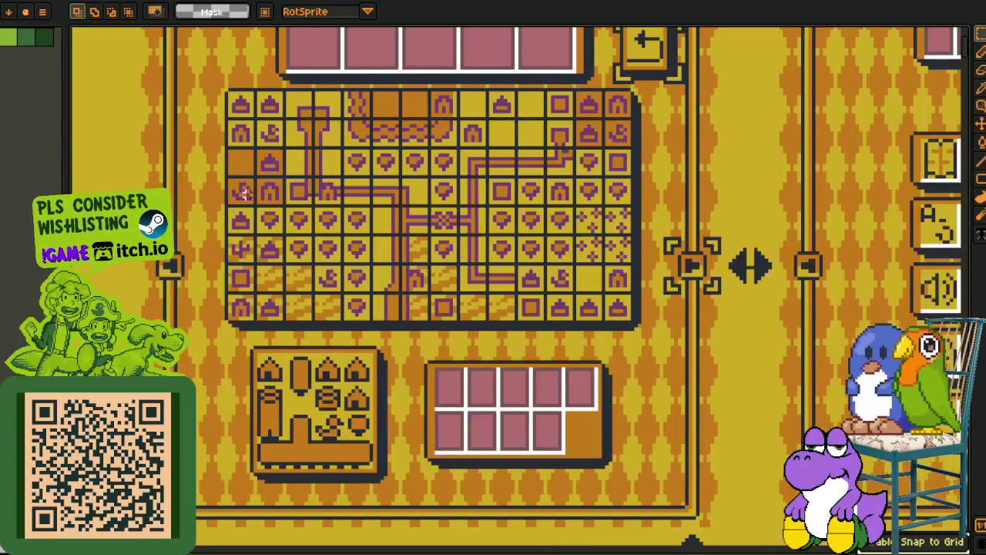
pyautogui.hscroll(2, 223, 210)
pyautogui.hscroll(2, 473, 263)
pyautogui.scroll(2, 473, 263)
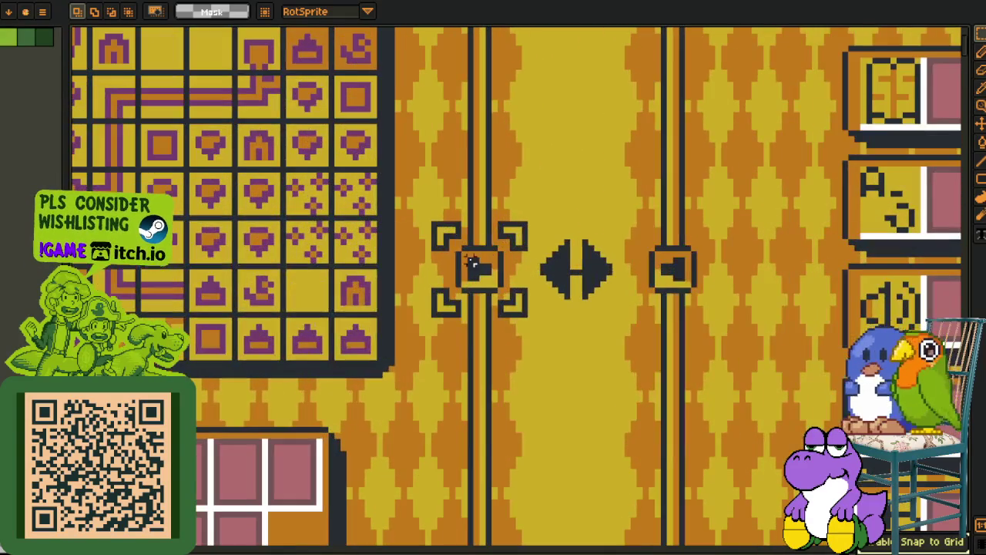
pyautogui.scroll(-1, 435, 311)
pyautogui.hscroll(2, 522, 264)
pyautogui.scroll(-2, 522, 264)
pyautogui.hscroll(-1, 489, 288)
pyautogui.hscroll(2, 609, 263)
pyautogui.hscroll(4, 646, 277)
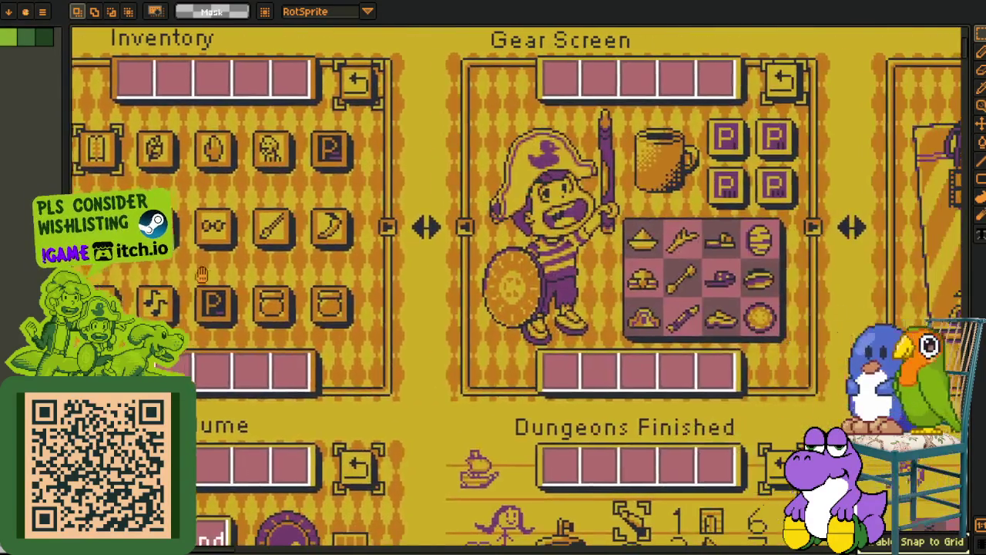
pyautogui.hscroll(2, 462, 293)
pyautogui.hscroll(-5, 277, 302)
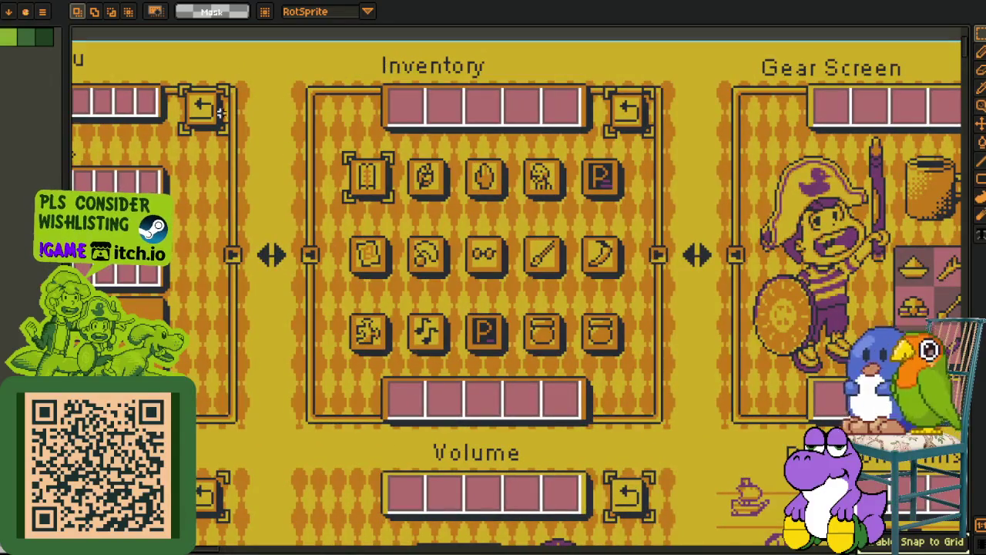
pyautogui.scroll(-1, 220, 112)
pyautogui.scroll(-1, 224, 324)
pyautogui.scroll(-1, 224, 323)
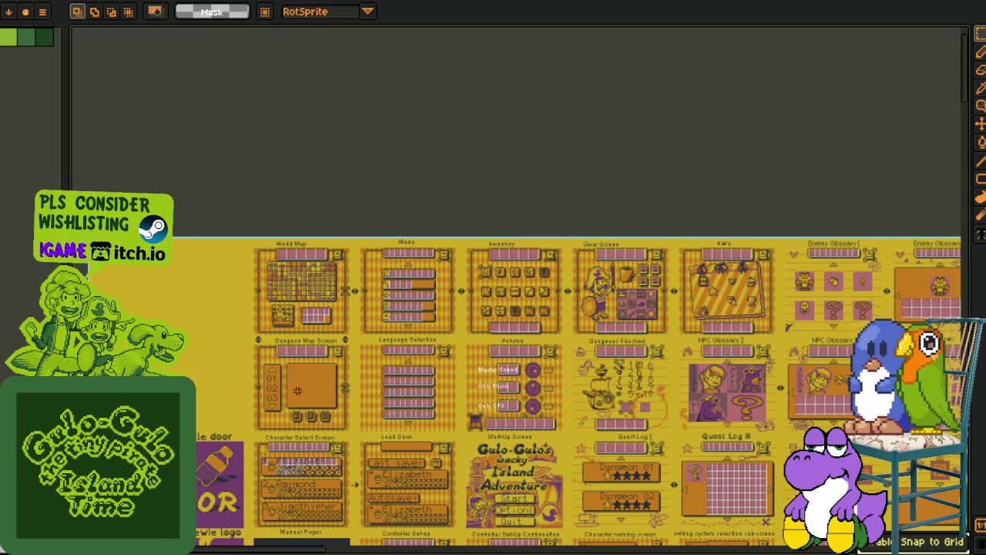
# Navigate to the Inventory mockup and marquee-select the whole panel
pyautogui.scroll(2, 289, 316)
pyautogui.scroll(2, 289, 308)
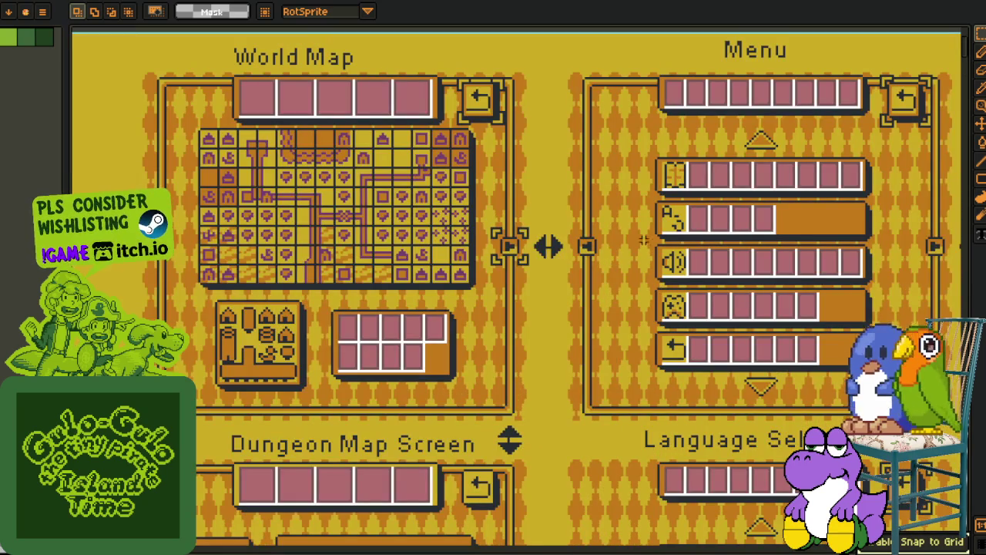
pyautogui.hscroll(3, 643, 241)
pyautogui.hscroll(1, 644, 240)
pyautogui.hscroll(3, 643, 240)
pyautogui.scroll(-1, 544, 274)
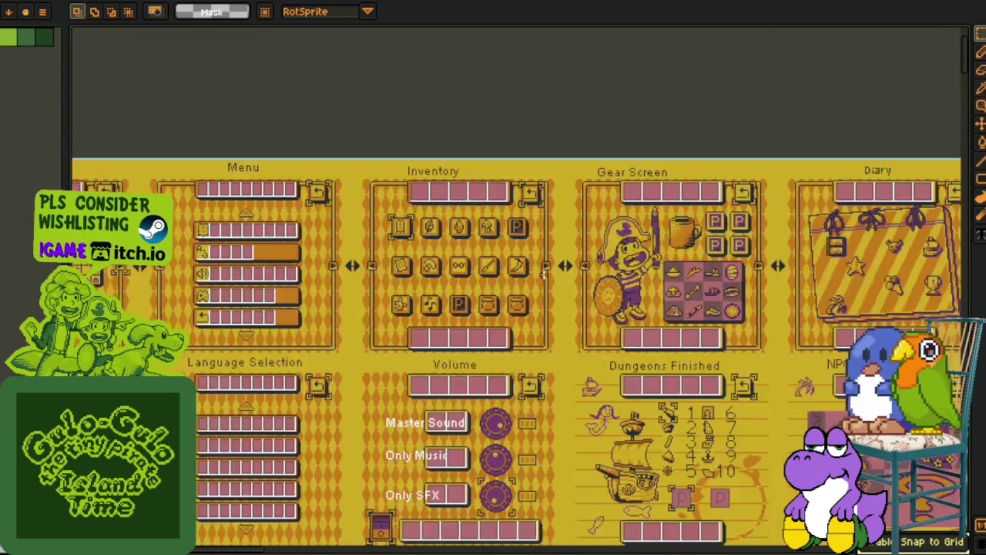
pyautogui.scroll(-1, 543, 274)
pyautogui.scroll(1, 501, 351)
pyautogui.hscroll(-2, 498, 356)
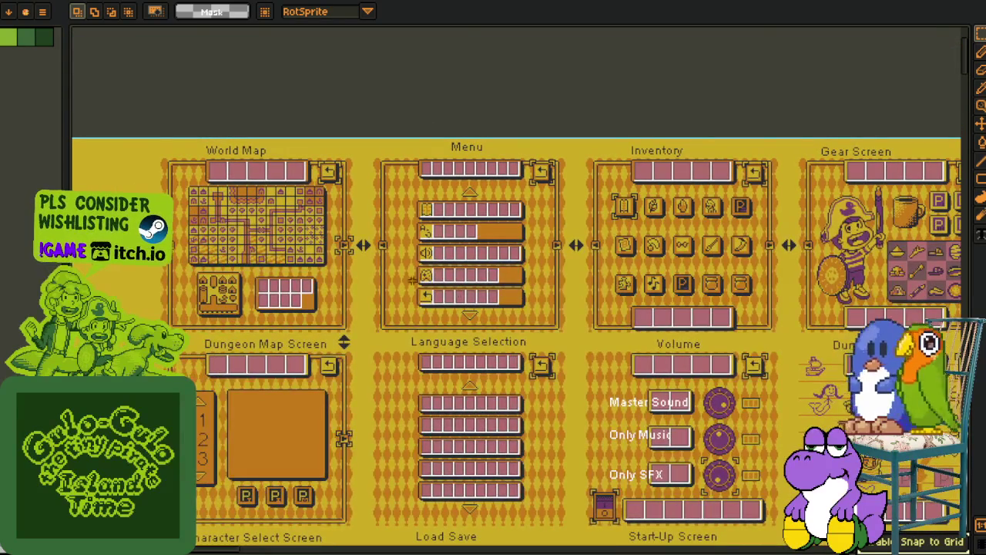
pyautogui.scroll(2, 227, 224)
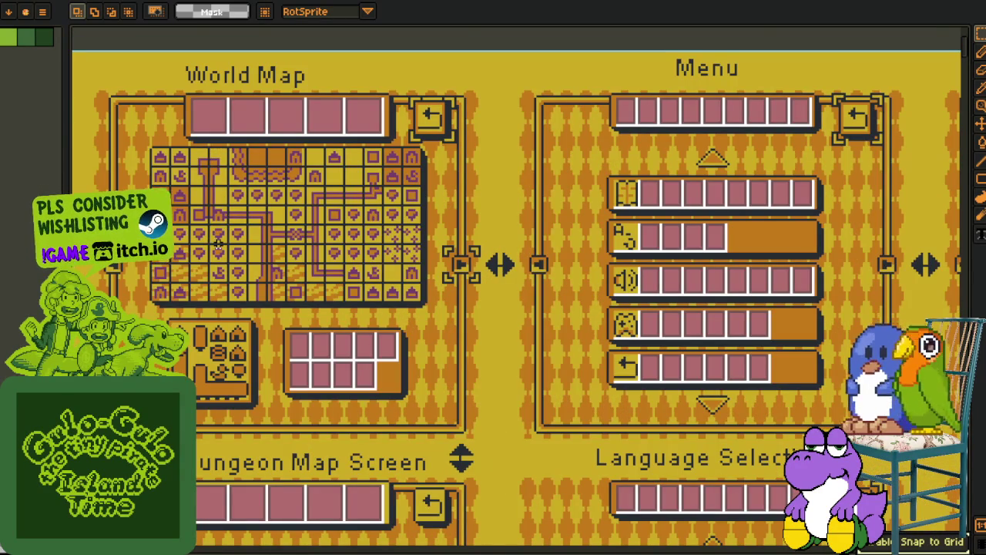
pyautogui.hscroll(-2, 307, 231)
pyautogui.hscroll(-1, 306, 231)
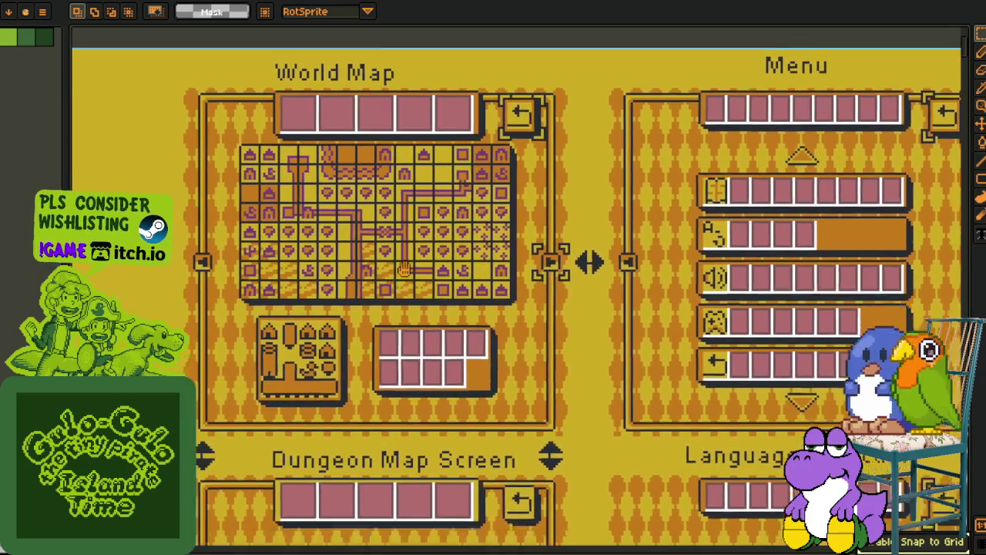
pyautogui.hscroll(-1, 304, 231)
pyautogui.scroll(2, 365, 227)
pyautogui.scroll(1, 365, 228)
pyautogui.hscroll(1, 225, 229)
pyautogui.moveTo(101, 38); pyautogui.dragTo(685, 543)
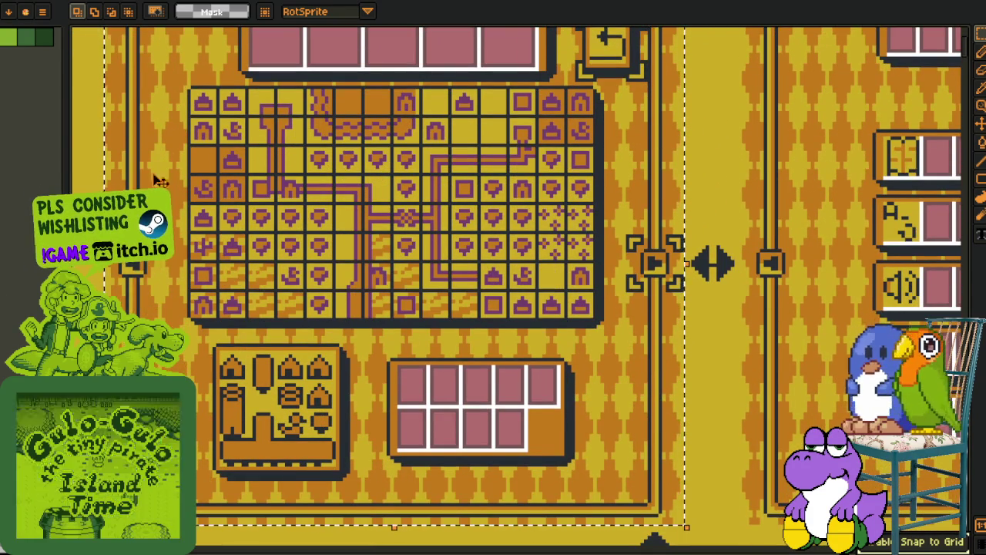
# Zoom and pan around the selected Inventory mockup between the Menu and Gear Screen panels
pyautogui.scroll(-2, 404, 202)
pyautogui.scroll(-1, 463, 215)
pyautogui.hscroll(5, 486, 199)
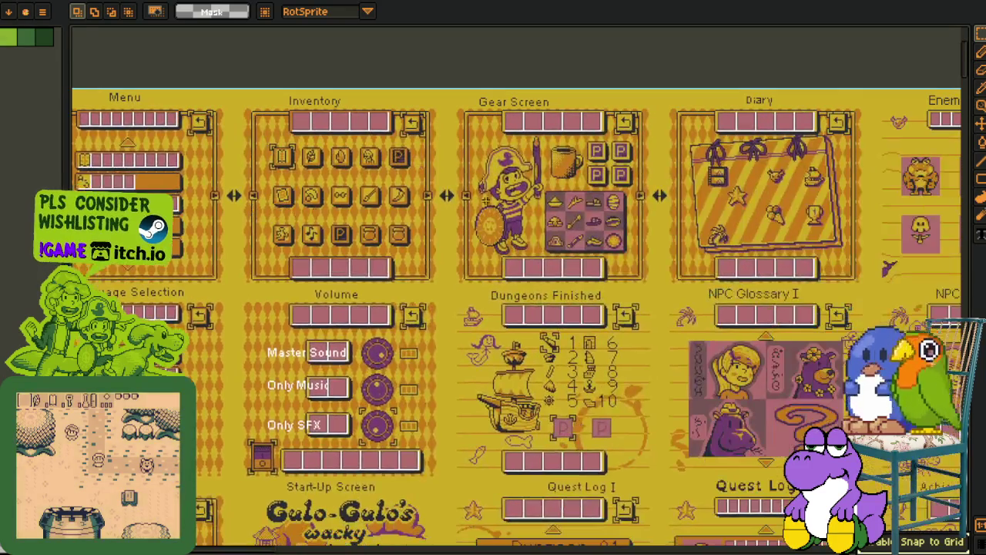
pyautogui.scroll(1, 370, 154)
pyautogui.scroll(1, 339, 179)
pyautogui.hscroll(1, 339, 179)
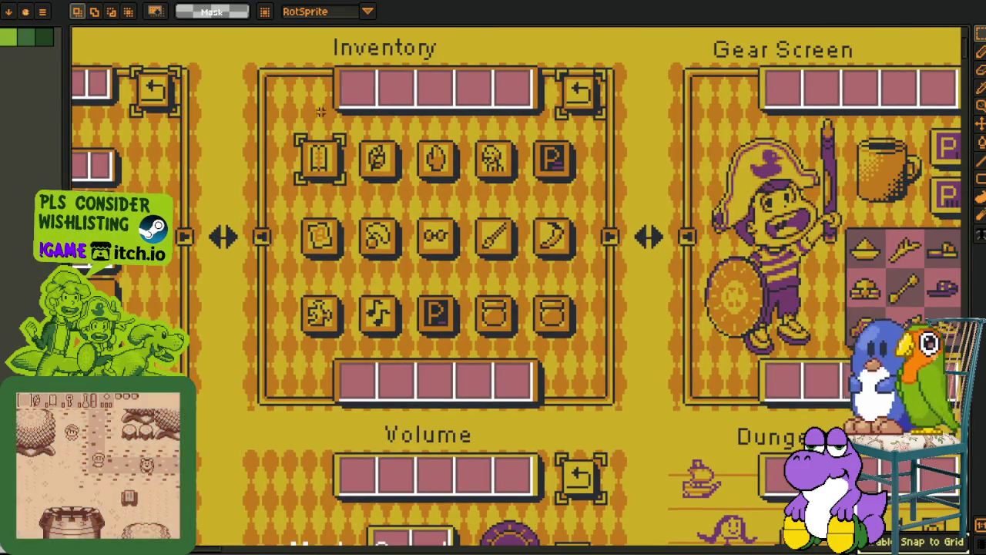
pyautogui.scroll(1, 443, 158)
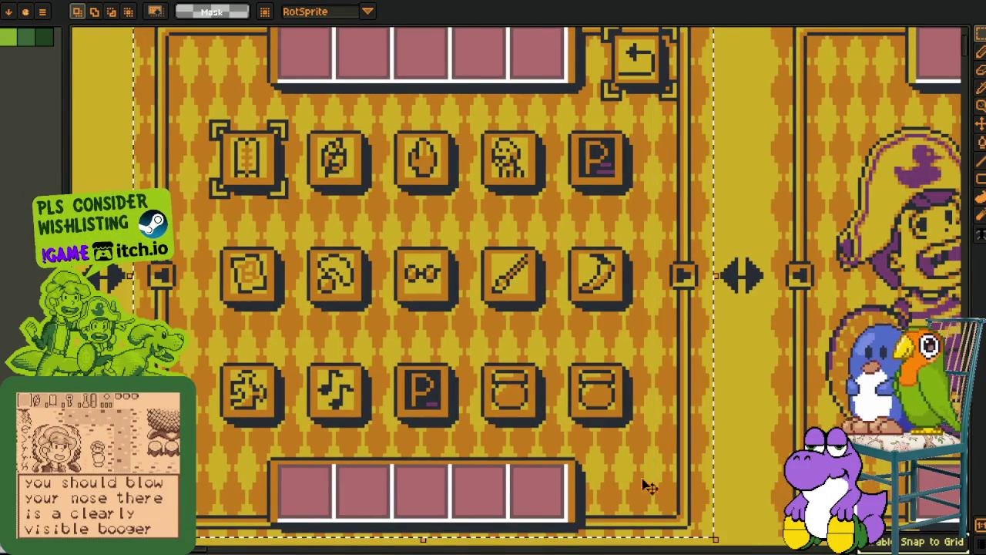
pyautogui.scroll(-1, 646, 485)
pyautogui.hscroll(-3, 539, 347)
pyautogui.scroll(-1, 519, 296)
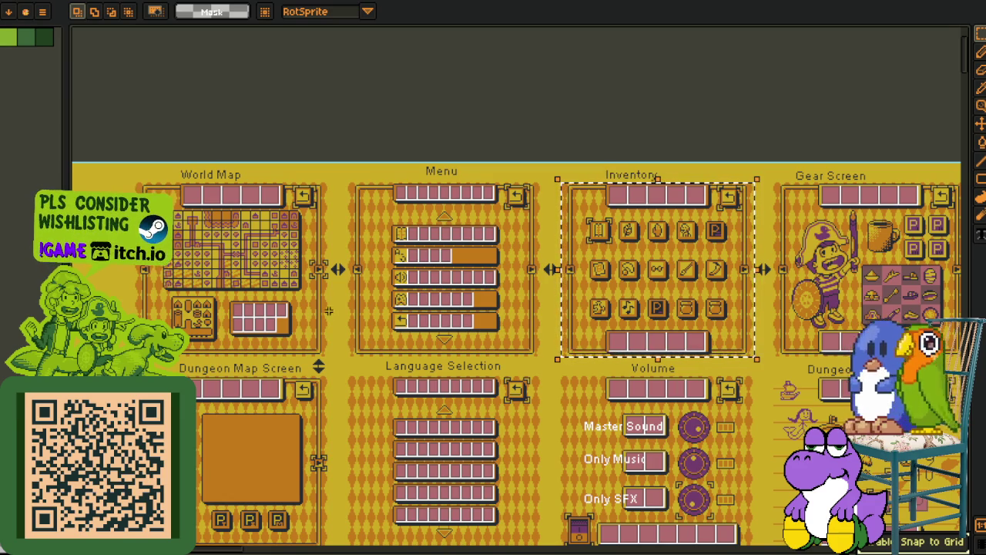
# Zoom into the World Map–Menu junction and marquee the bracketed two-way arrow box
pyautogui.scroll(-3, 291, 314)
pyautogui.scroll(2, 305, 223)
pyautogui.scroll(1, 305, 223)
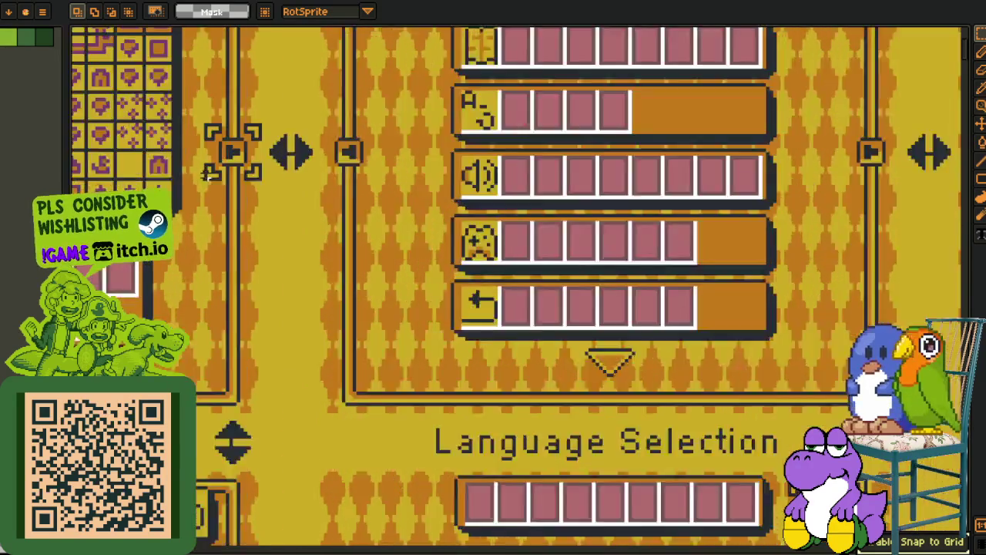
pyautogui.scroll(2, 285, 225)
pyautogui.scroll(1, 262, 228)
pyautogui.scroll(1, 235, 212)
pyautogui.moveTo(229, 227); pyautogui.dragTo(346, 345)
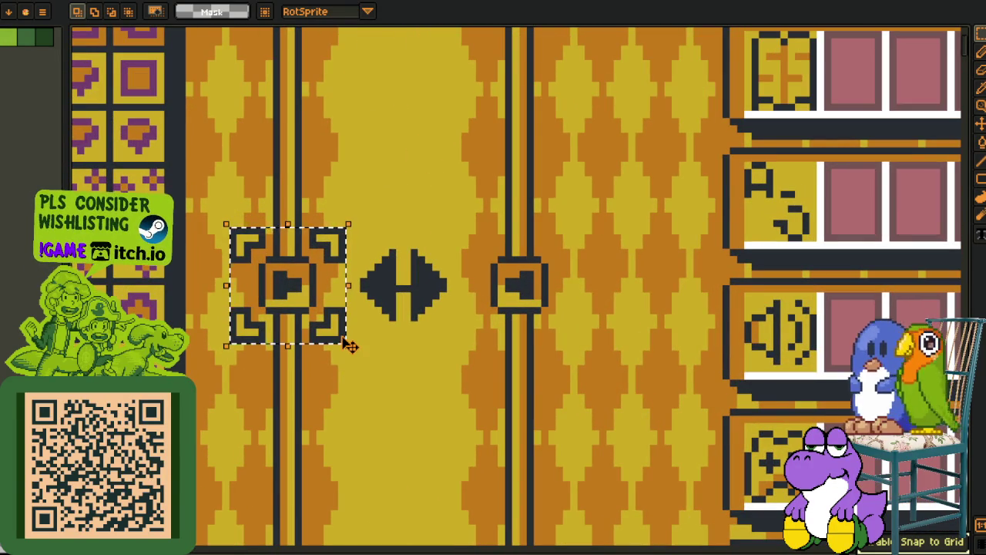
pyautogui.scroll(-2, 604, 291)
pyautogui.scroll(-1, 604, 291)
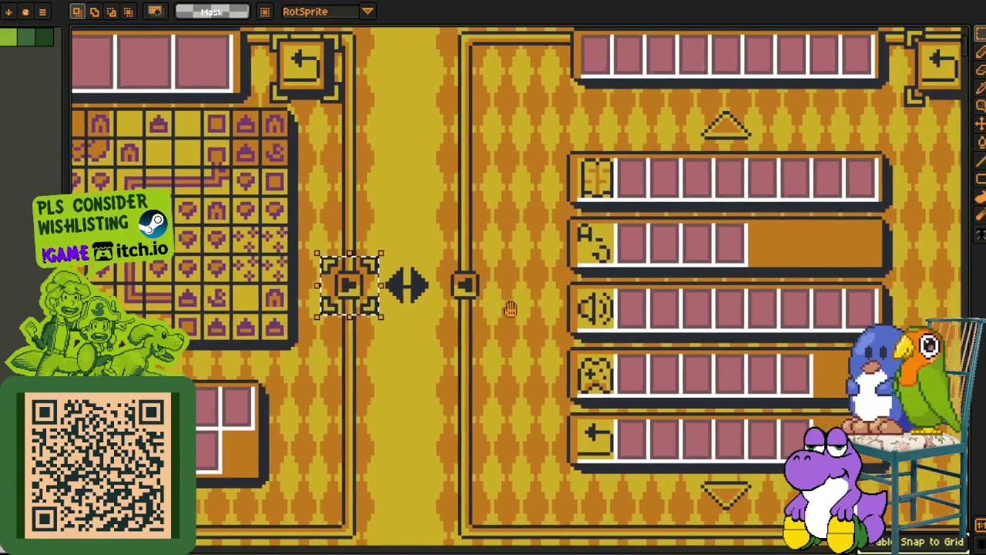
pyautogui.scroll(1, 809, 270)
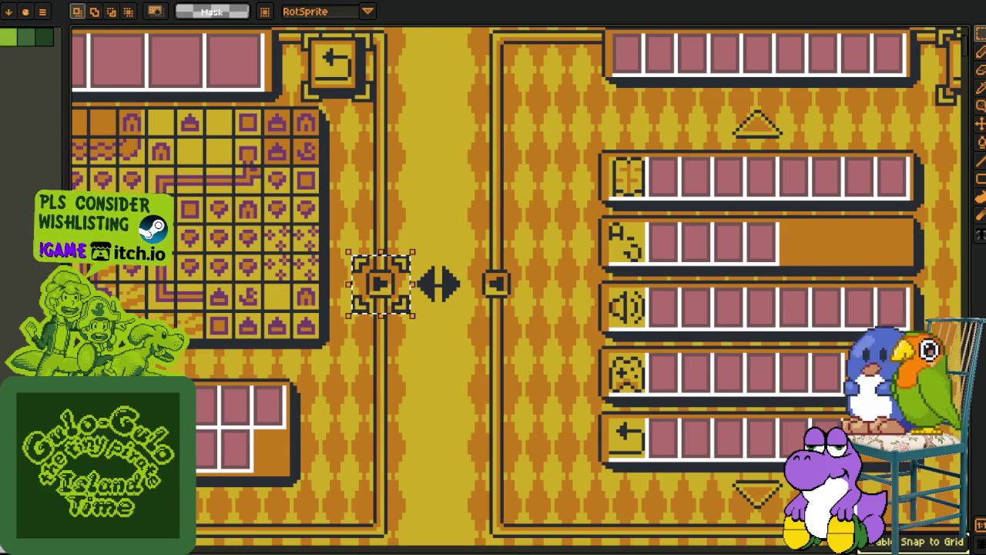
pyautogui.scroll(-3, 451, 303)
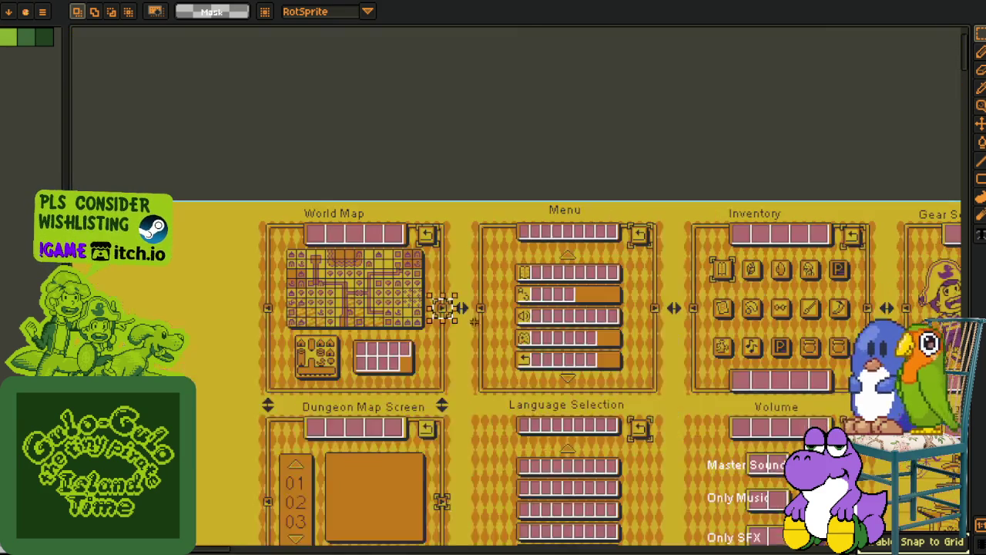
# Pan across the dungeon tile map and font sheet, then glance at the Godot notes
pyautogui.scroll(-1, 467, 319)
pyautogui.hscroll(3, 341, 313)
pyautogui.scroll(1, 699, 360)
pyautogui.hscroll(5, 699, 361)
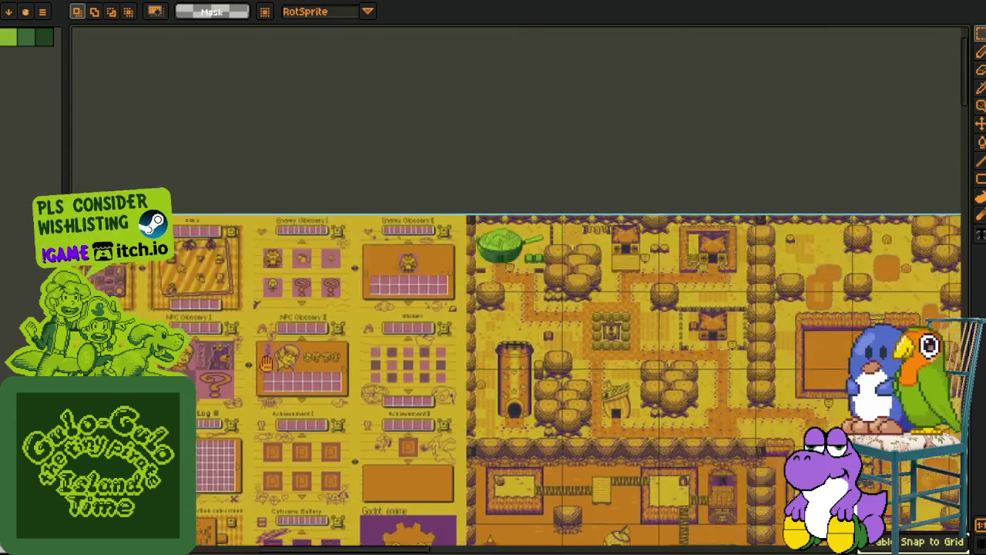
pyautogui.scroll(1, 698, 360)
pyautogui.moveTo(432, 347); pyautogui.dragTo(365, 309)
pyautogui.scroll(-1, 365, 308)
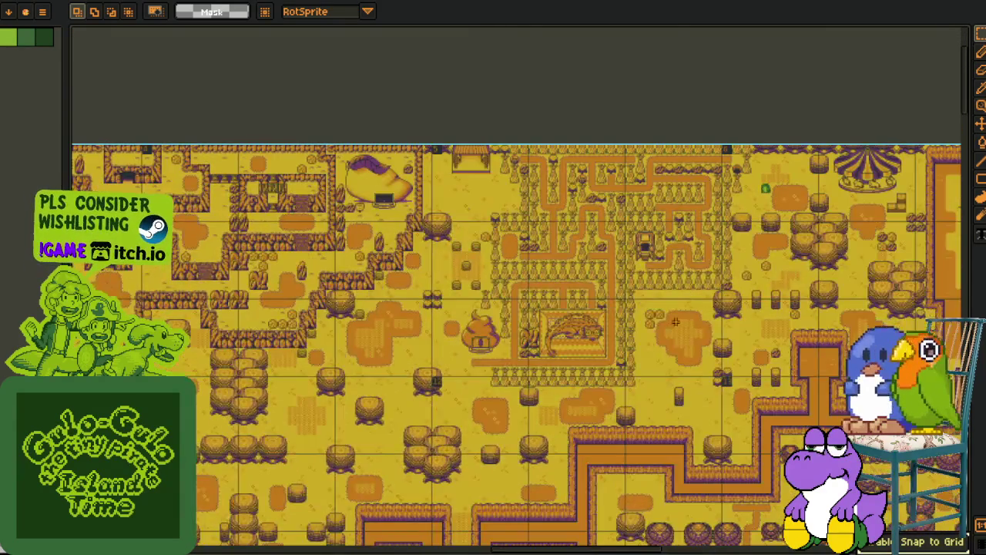
pyautogui.hscroll(5, 365, 308)
pyautogui.hscroll(2, 365, 308)
pyautogui.scroll(-2, 365, 308)
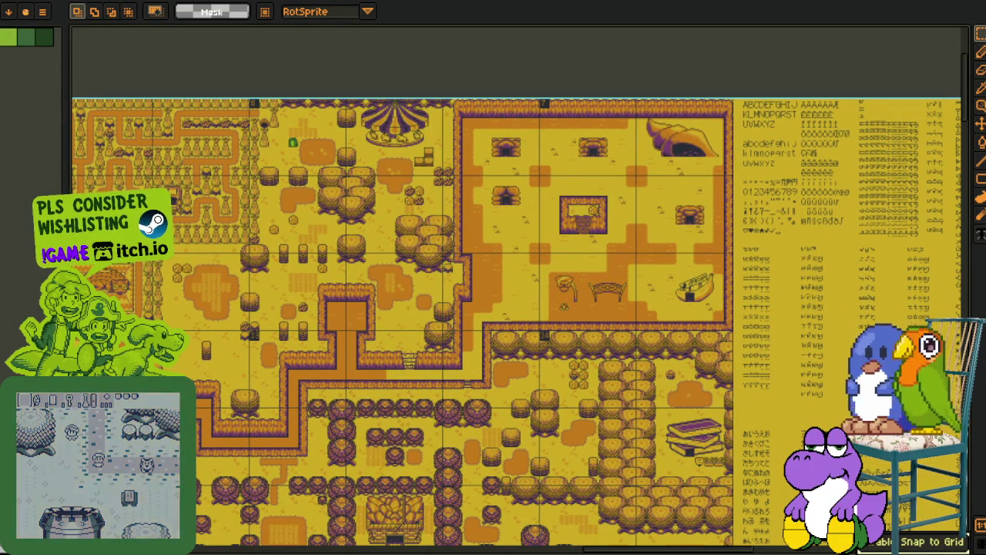
pyautogui.hotkey('alt', 'Tab')
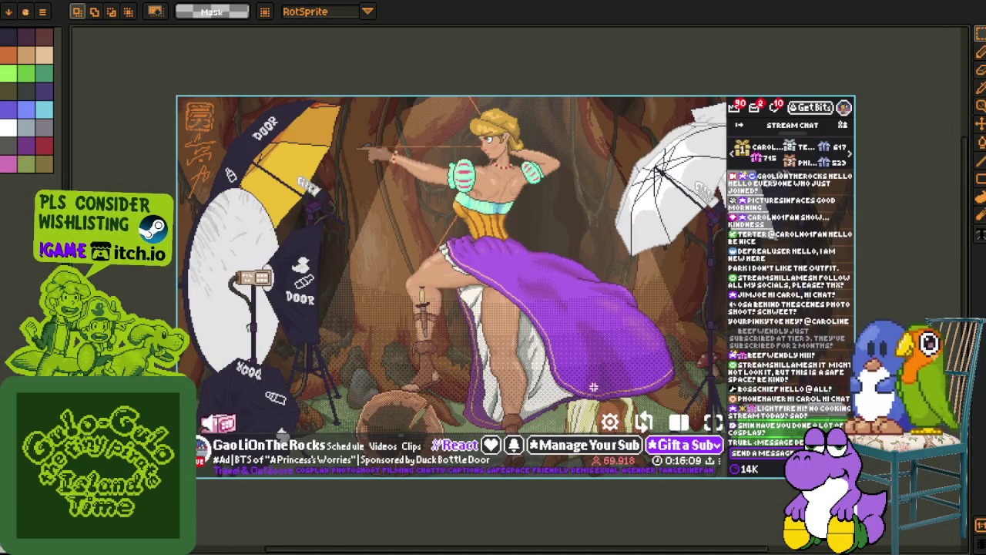
# Zoom and pan the view onto the stream chat panel
pyautogui.moveTo(477, 254); pyautogui.dragTo(377, 252)
pyautogui.scroll(1, 583, 274)
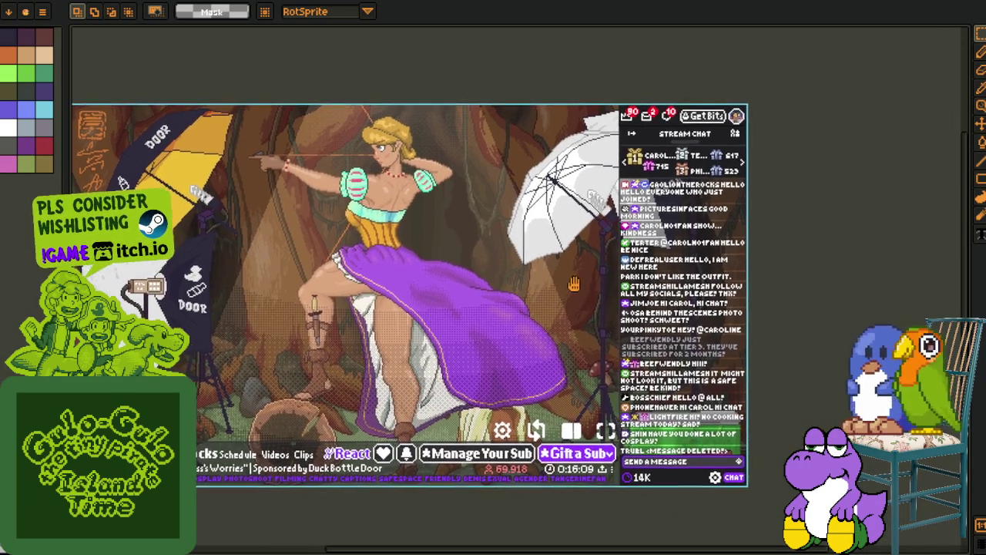
pyautogui.scroll(2, 655, 232)
pyautogui.scroll(2, 694, 223)
pyautogui.scroll(2, 422, 171)
pyautogui.scroll(-1, 422, 171)
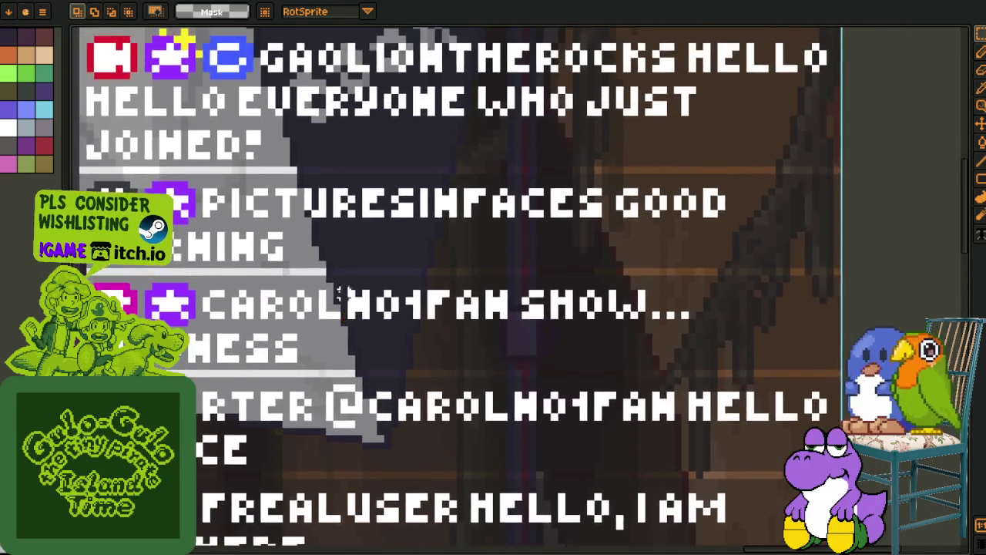
pyautogui.scroll(3, 183, 183)
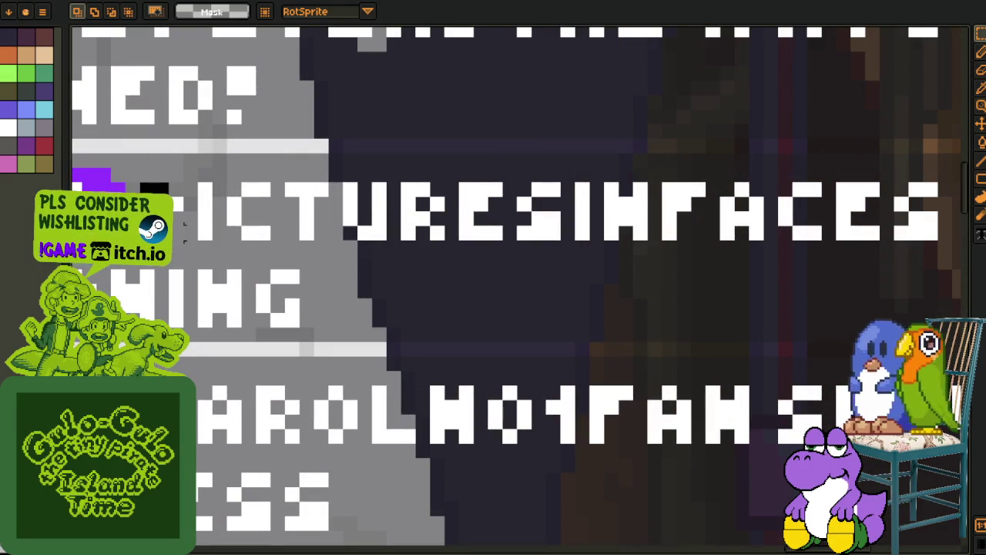
pyautogui.scroll(2, 183, 228)
pyautogui.scroll(2, 179, 232)
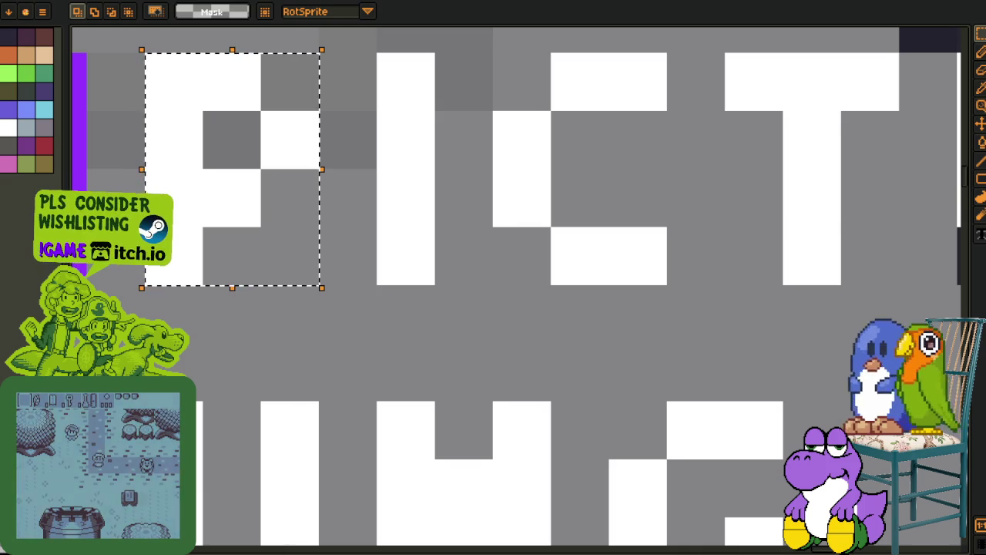
pyautogui.scroll(-2, 463, 256)
pyautogui.scroll(-2, 463, 255)
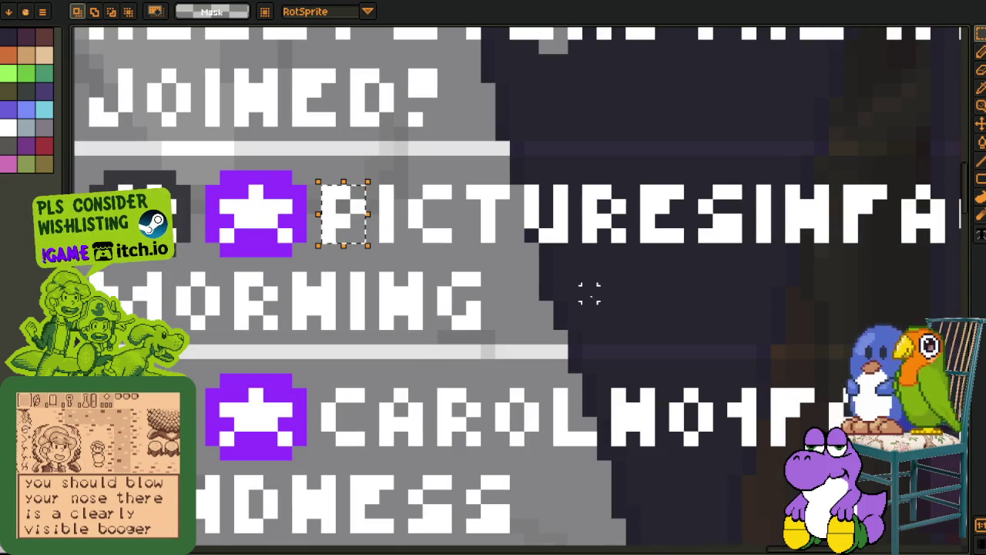
# Box the E letter in the chat text with a rectangular selection
pyautogui.moveTo(590, 290); pyautogui.dragTo(438, 361)
pyautogui.scroll(-1, 438, 361)
pyautogui.scroll(-1, 416, 324)
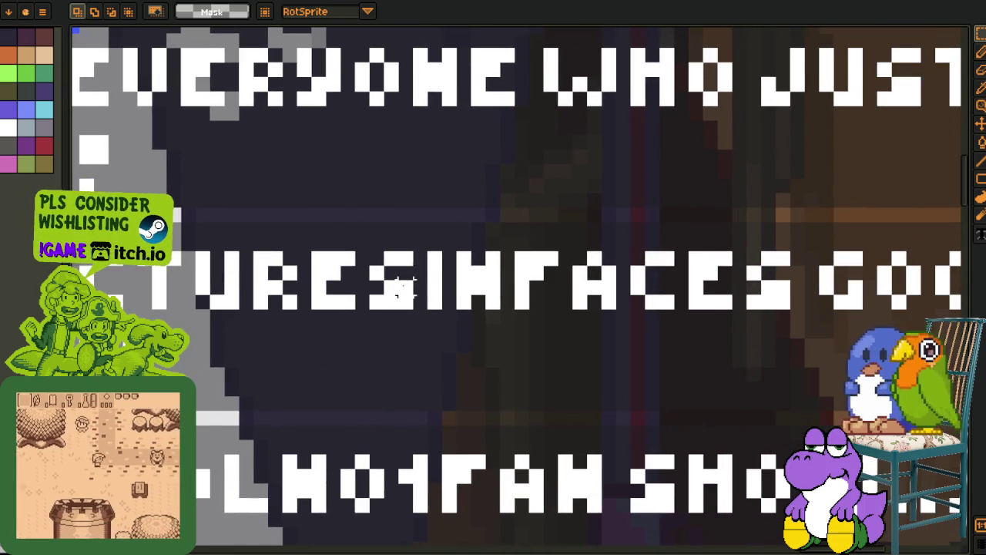
pyautogui.scroll(-1, 397, 296)
pyautogui.scroll(2, 396, 296)
pyautogui.scroll(2, 378, 285)
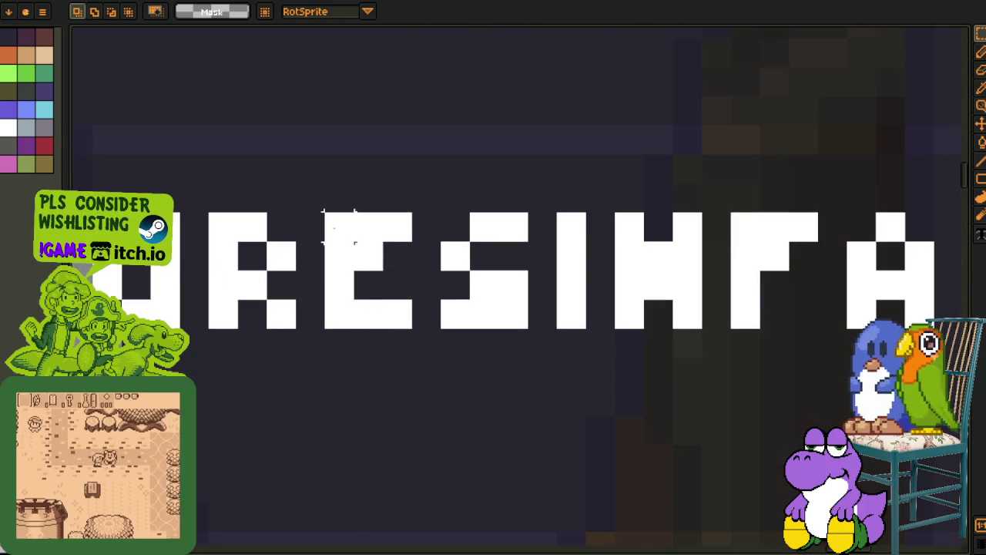
pyautogui.moveTo(367, 272); pyautogui.dragTo(403, 324)
# Select the N of MORNING to check its size
pyautogui.scroll(-1, 403, 324)
pyautogui.scroll(-2, 403, 324)
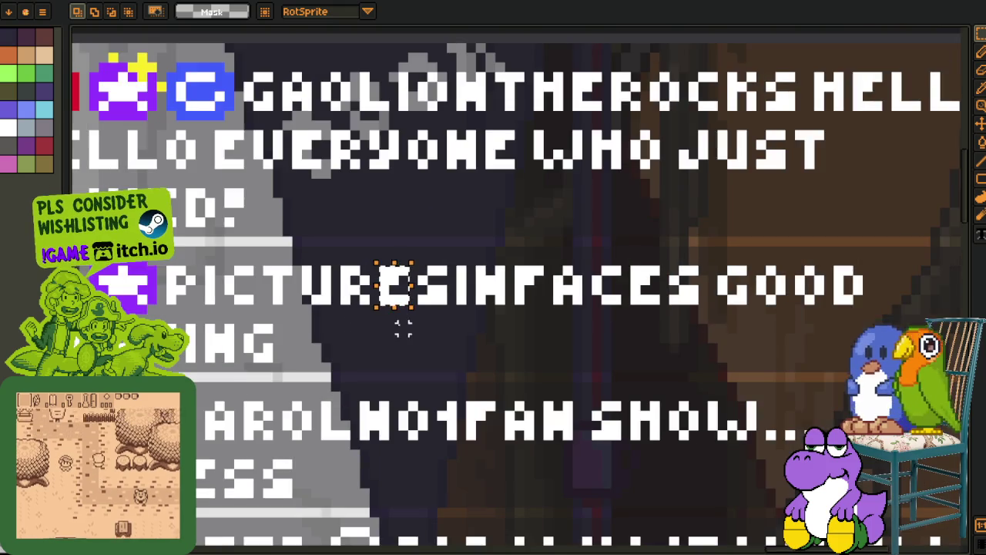
pyautogui.scroll(-1, 402, 371)
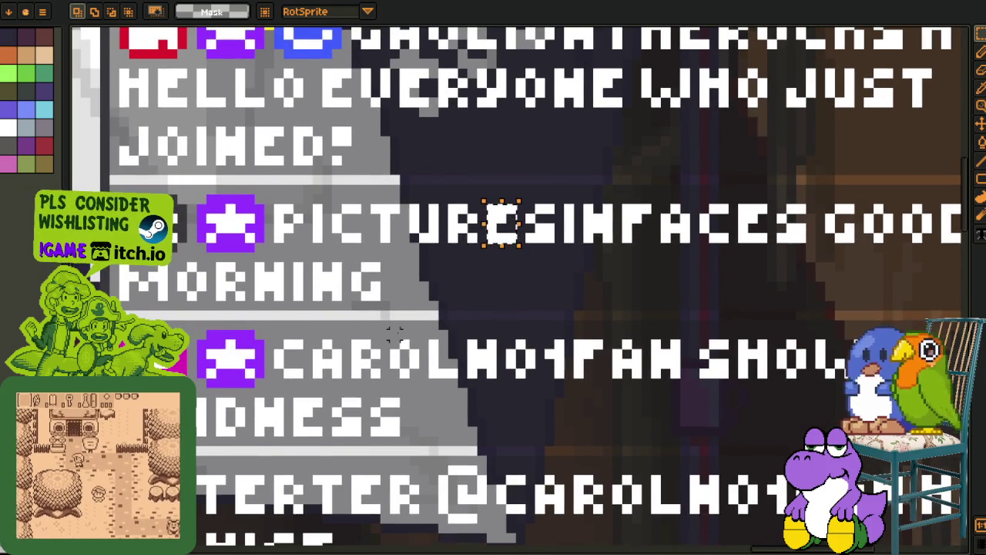
pyautogui.scroll(-1, 359, 326)
pyautogui.scroll(2, 307, 301)
pyautogui.moveTo(279, 256); pyautogui.dragTo(323, 312)
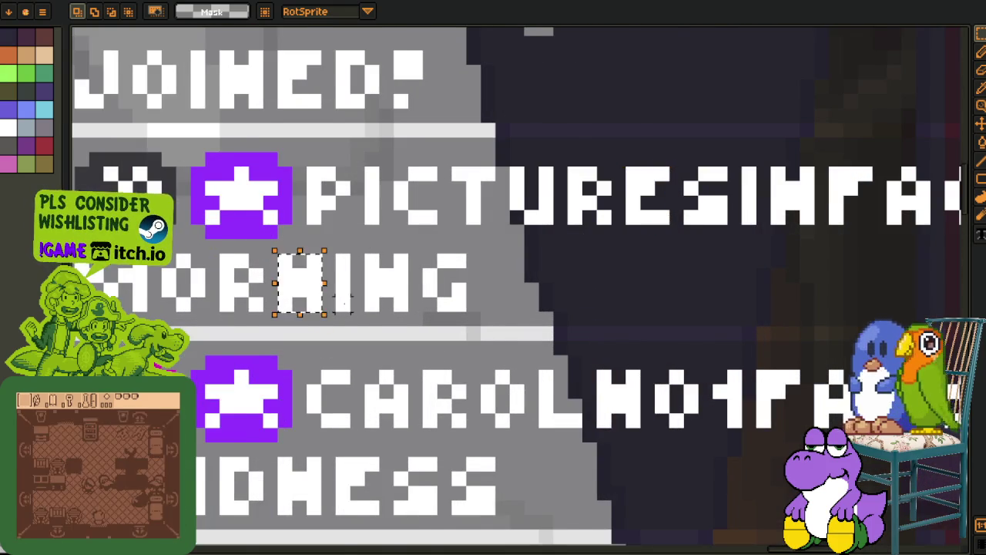
# Extend a selection over two cells of the H
pyautogui.scroll(-1, 323, 323)
pyautogui.scroll(-1, 381, 326)
pyautogui.scroll(-1, 381, 326)
pyautogui.scroll(-1, 385, 328)
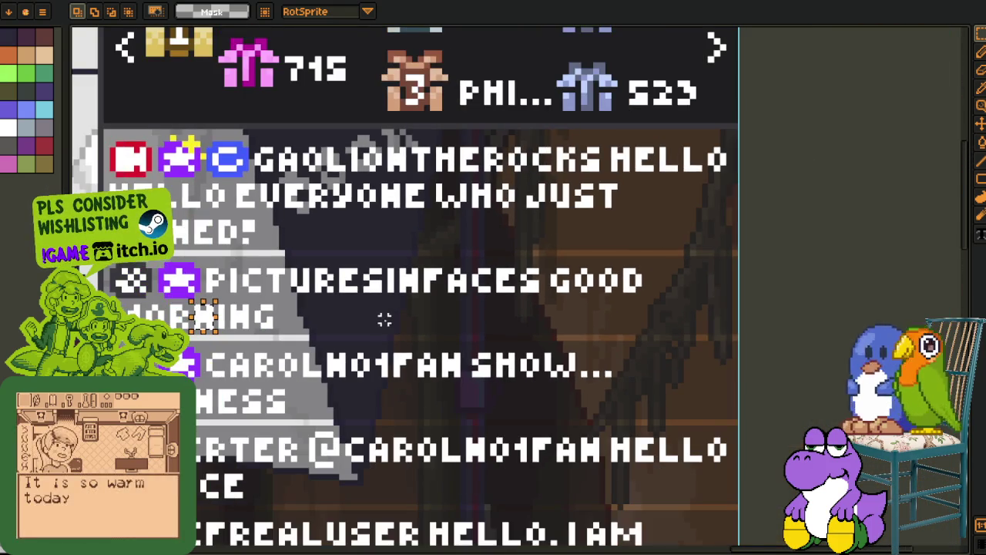
pyautogui.scroll(1, 392, 339)
pyautogui.scroll(2, 529, 297)
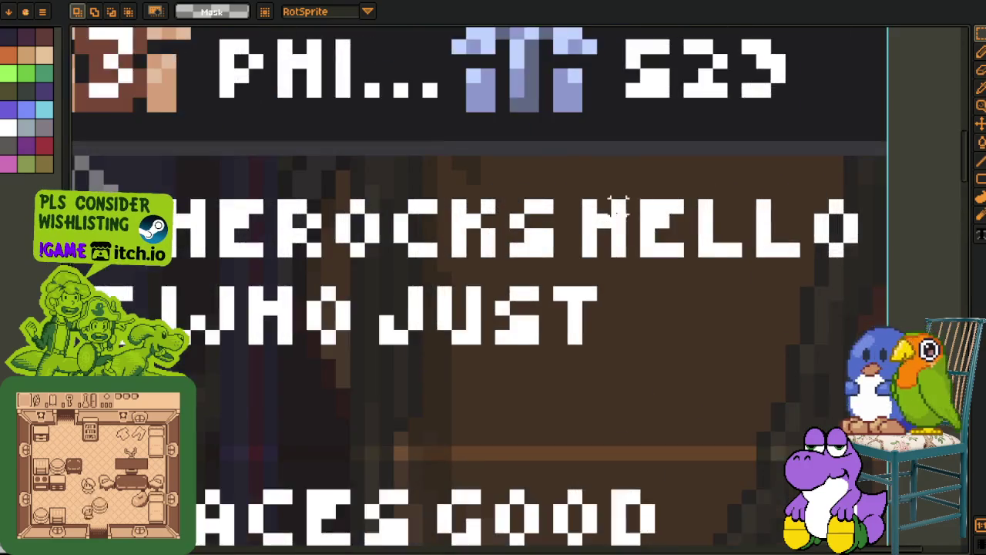
pyautogui.scroll(1, 582, 221)
pyautogui.moveTo(581, 221); pyautogui.dragTo(586, 285)
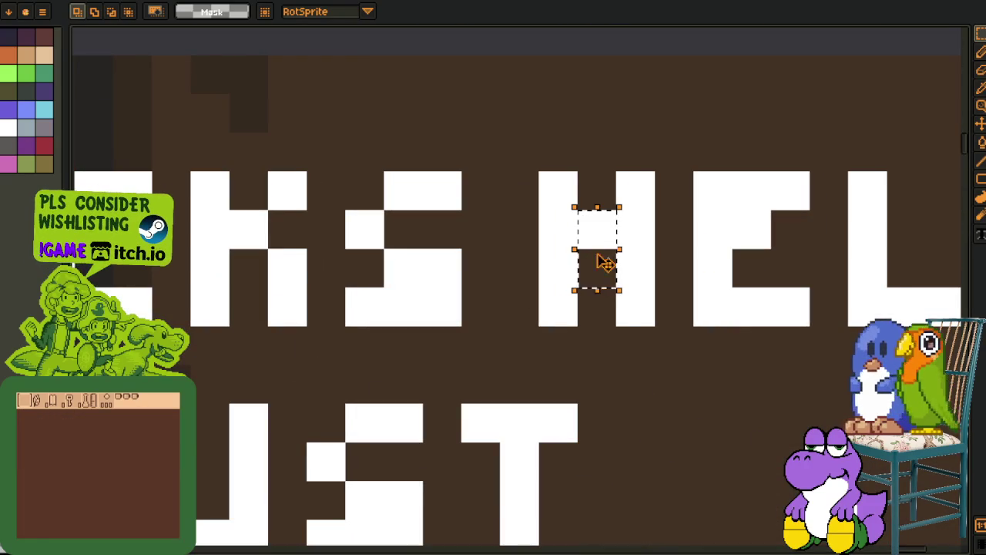
# Select the @ glyph in the TERTER chat line
pyautogui.scroll(-2, 614, 259)
pyautogui.scroll(1, 185, 202)
pyautogui.scroll(1, 185, 201)
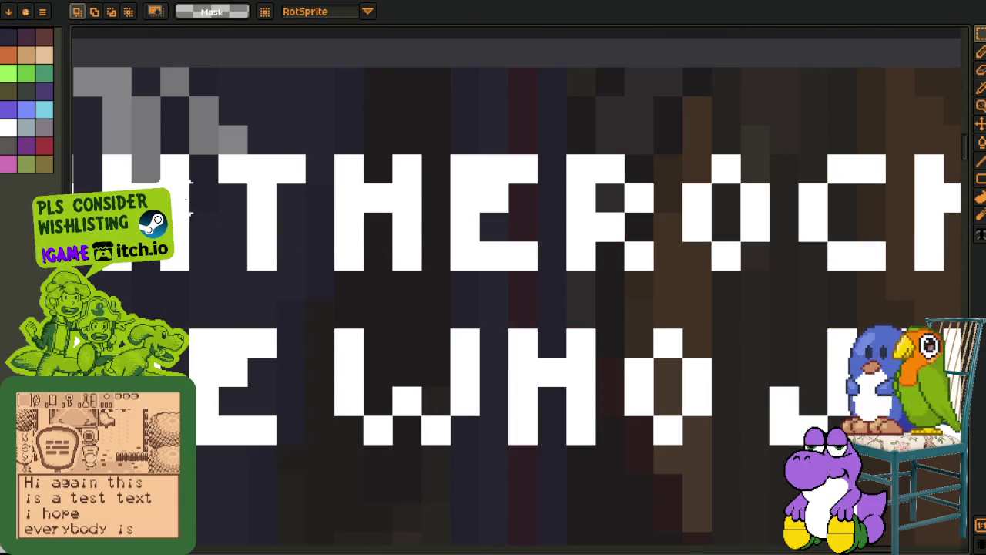
pyautogui.scroll(-1, 648, 289)
pyautogui.scroll(-1, 648, 289)
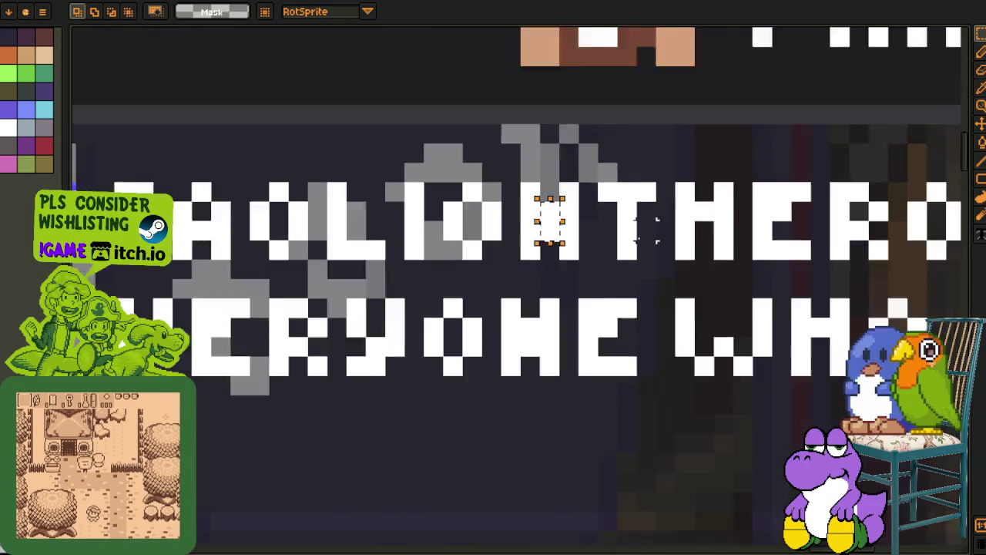
pyautogui.scroll(-1, 648, 288)
pyautogui.scroll(-1, 648, 289)
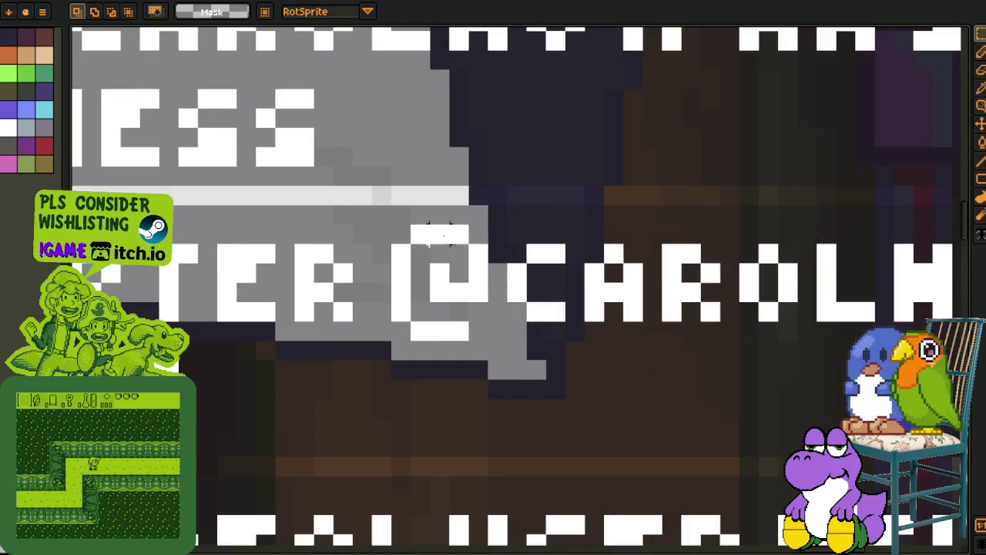
pyautogui.moveTo(388, 222); pyautogui.dragTo(510, 362)
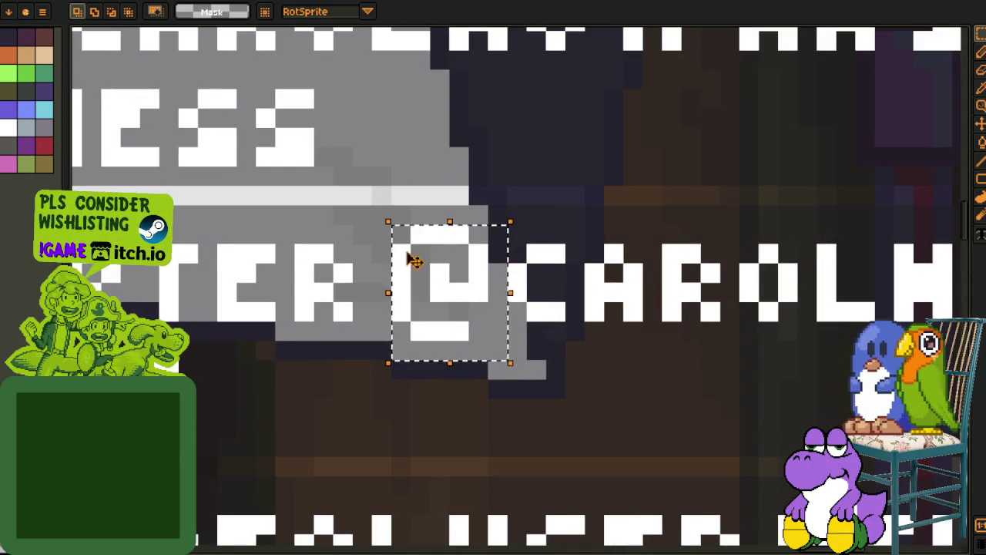
# Pan and zoom to bring more of the chat lines into view
pyautogui.scroll(-5, 414, 260)
pyautogui.scroll(2, 553, 301)
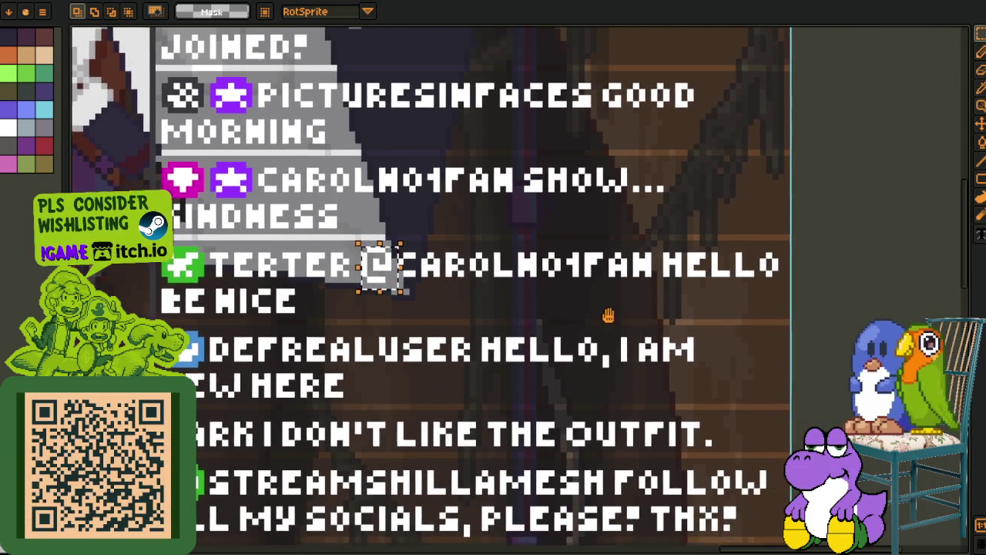
pyautogui.moveTo(608, 315); pyautogui.dragTo(561, 295)
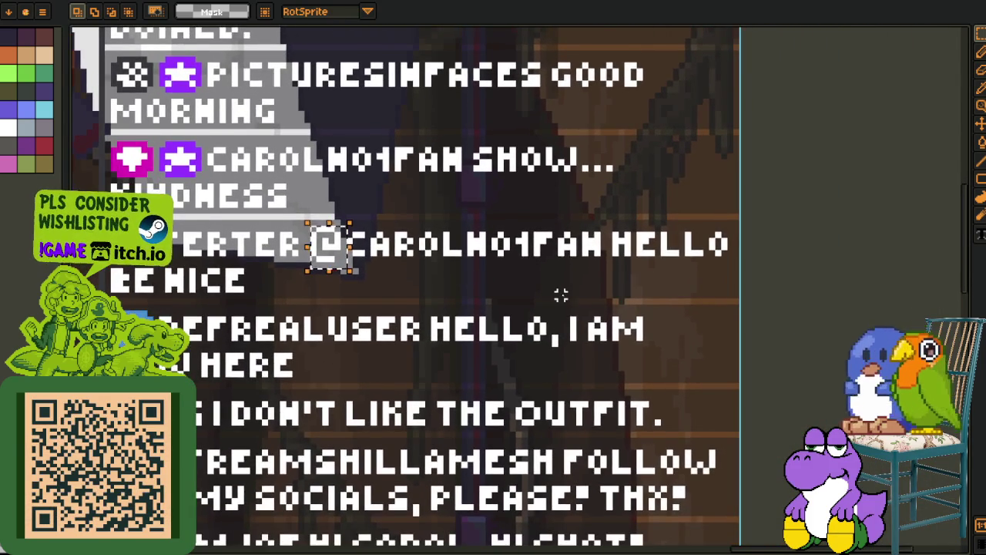
pyautogui.scroll(-3, 561, 295)
pyautogui.scroll(-3, 493, 366)
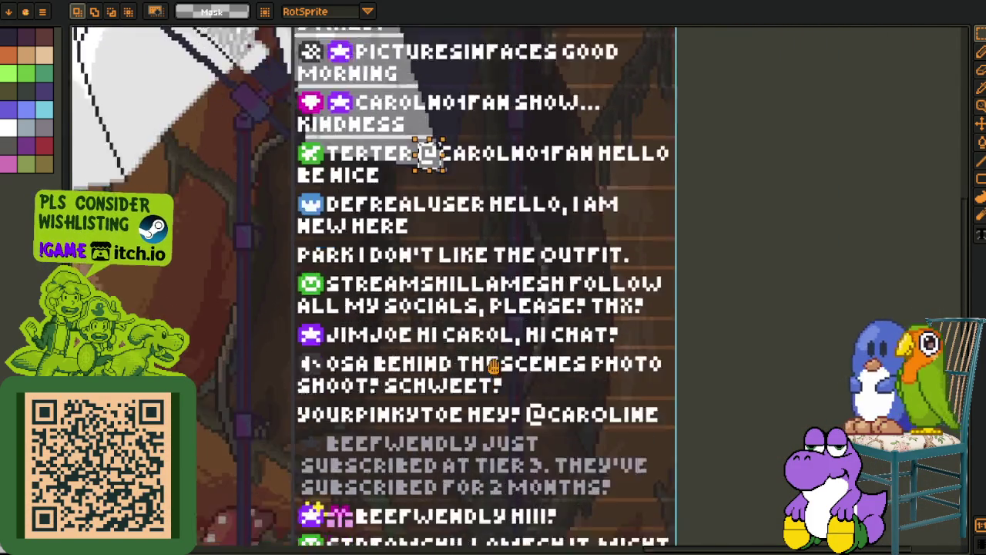
# Zoom and scroll left onto the Schedule overlay text
pyautogui.scroll(-3, 493, 367)
pyautogui.scroll(-5, 493, 367)
pyautogui.hscroll(-2, 493, 367)
pyautogui.hscroll(-3, 337, 353)
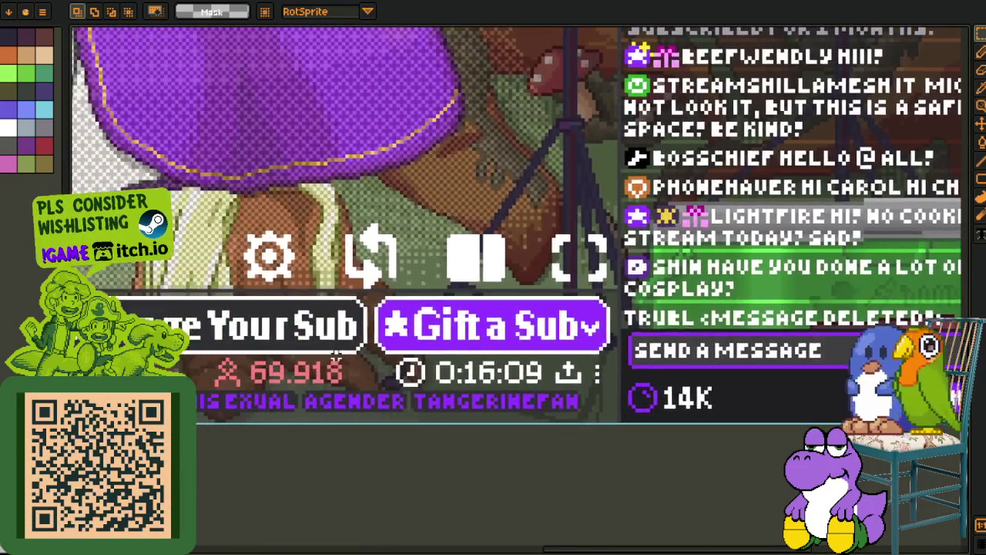
pyautogui.hscroll(-3, 336, 353)
pyautogui.hscroll(-3, 370, 362)
pyautogui.hscroll(-3, 431, 377)
pyautogui.hscroll(-3, 493, 389)
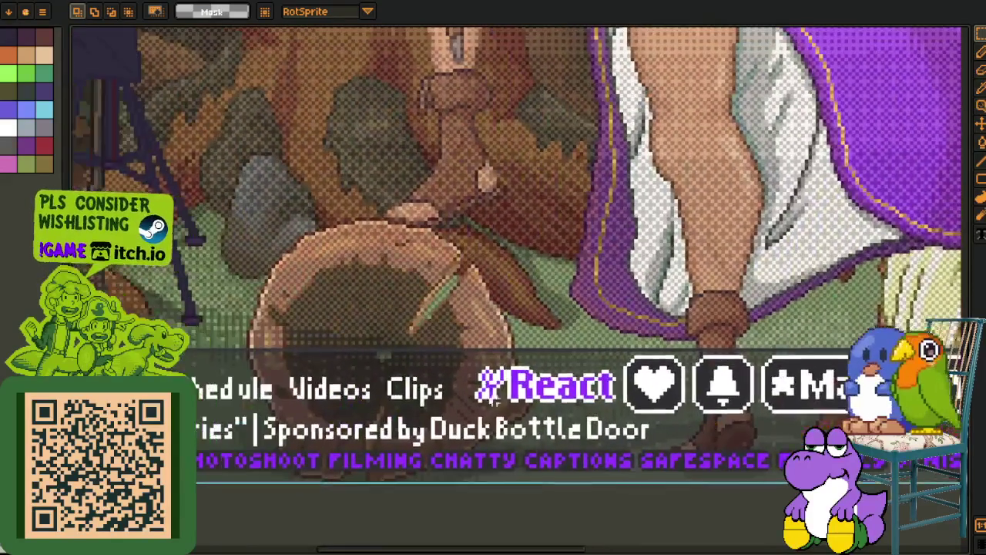
pyautogui.hscroll(-3, 490, 395)
pyautogui.scroll(2, 345, 338)
pyautogui.scroll(3, 344, 337)
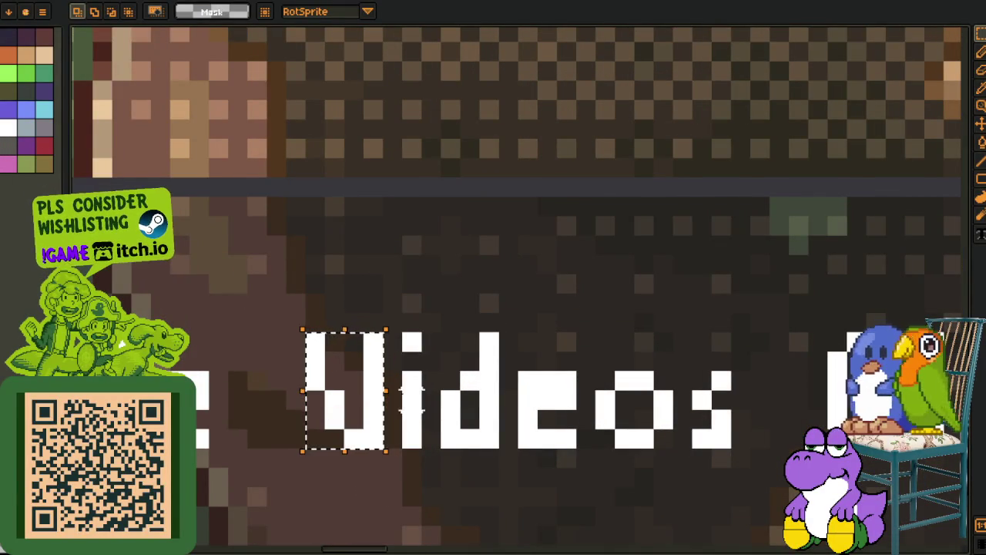
# Draw a rectangular selection around the 'e' in Schedule
pyautogui.scroll(-2, 414, 399)
pyautogui.scroll(-2, 460, 375)
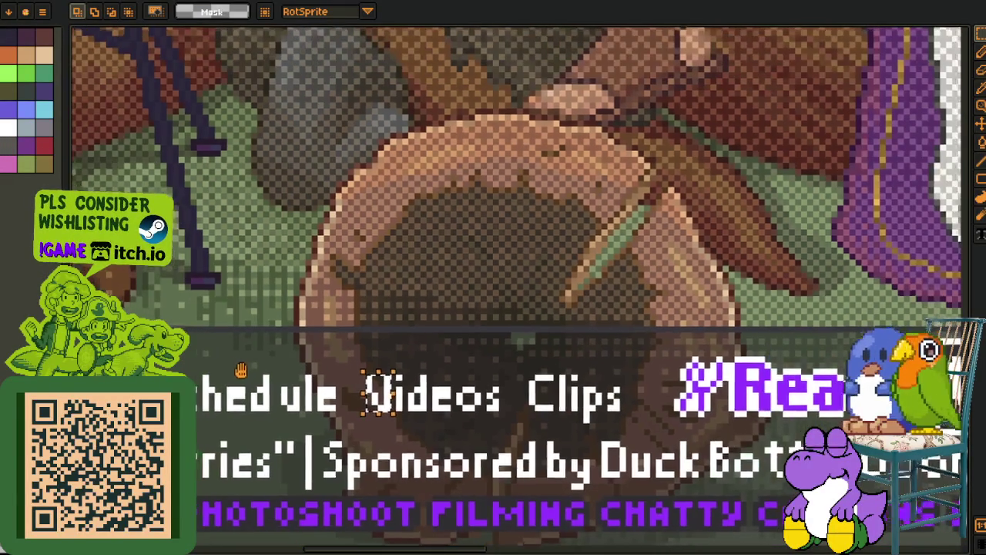
pyautogui.scroll(-1, 462, 371)
pyautogui.scroll(4, 463, 369)
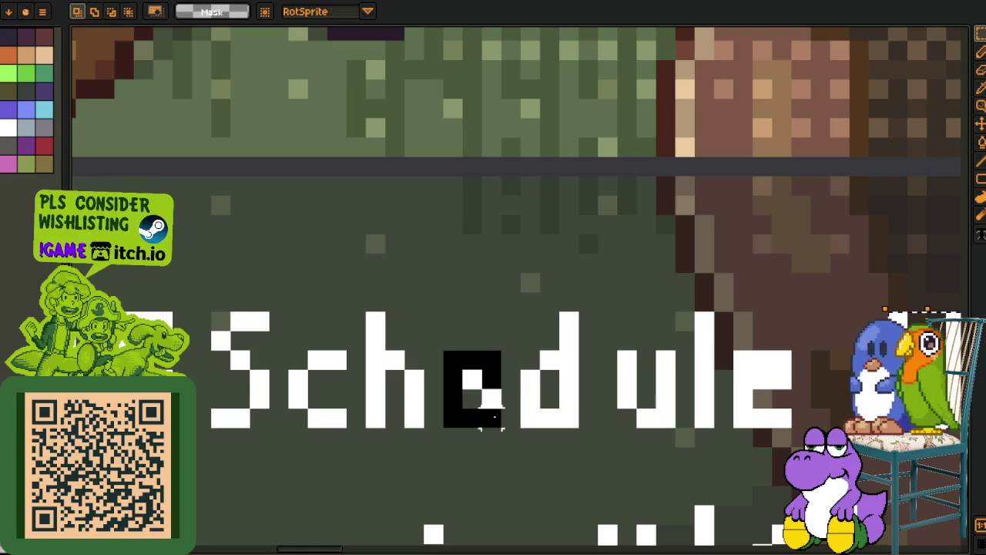
pyautogui.moveTo(502, 426); pyautogui.dragTo(504, 428)
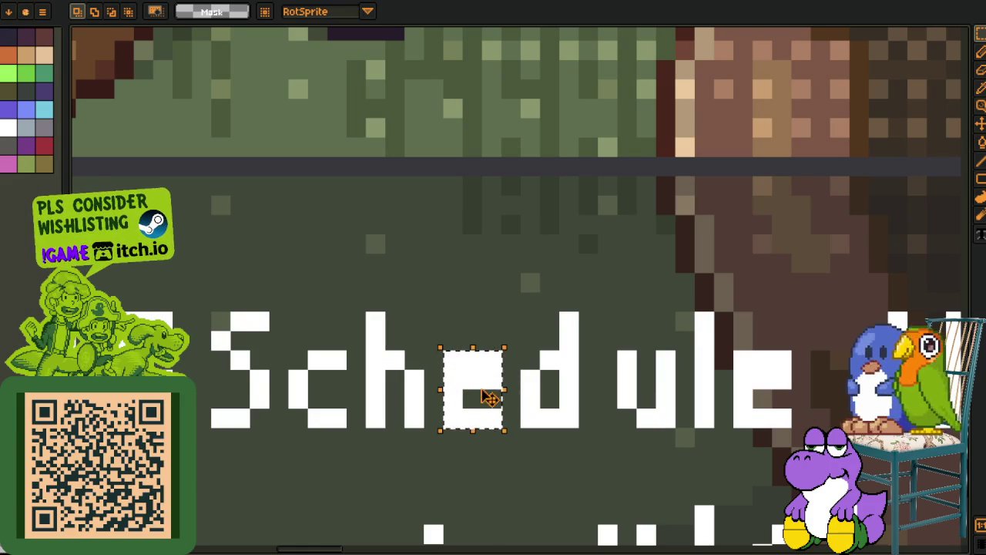
# Pan across the overlay text, then switch to the green sprite-sheet document
pyautogui.scroll(-1, 599, 379)
pyautogui.scroll(-1, 543, 399)
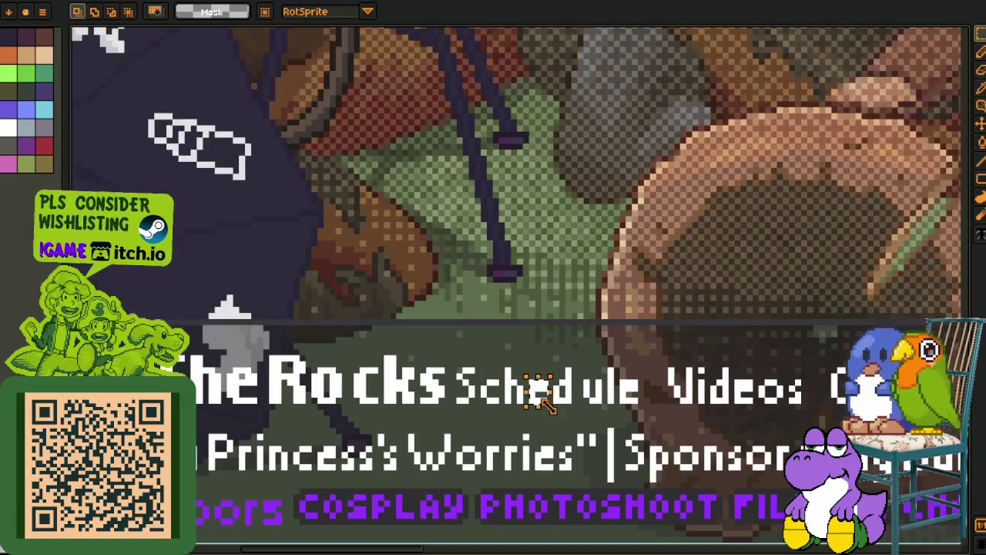
pyautogui.moveTo(425, 427); pyautogui.dragTo(318, 383)
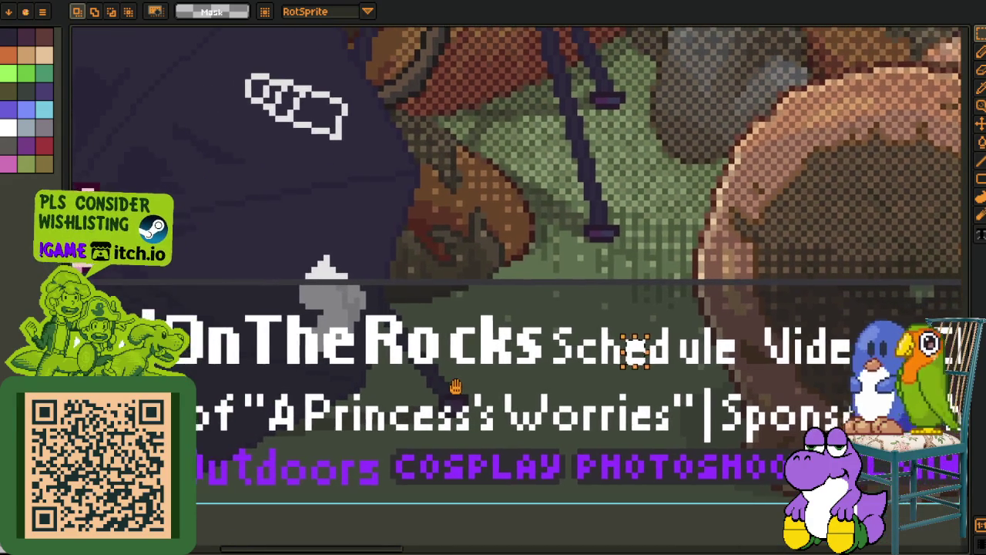
pyautogui.hscroll(10, 697, 363)
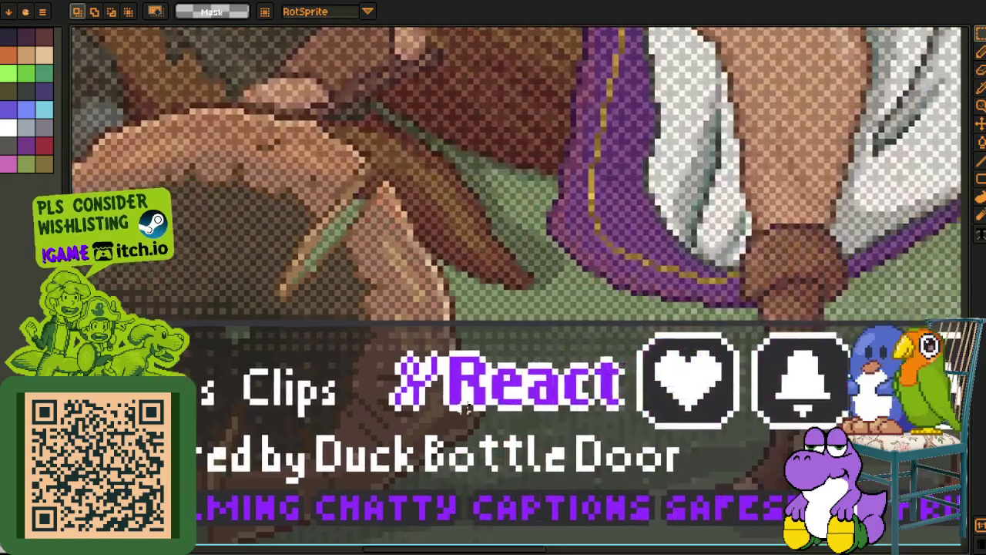
pyautogui.hscroll(3, 710, 375)
pyautogui.hscroll(3, 655, 374)
pyautogui.hscroll(3, 577, 370)
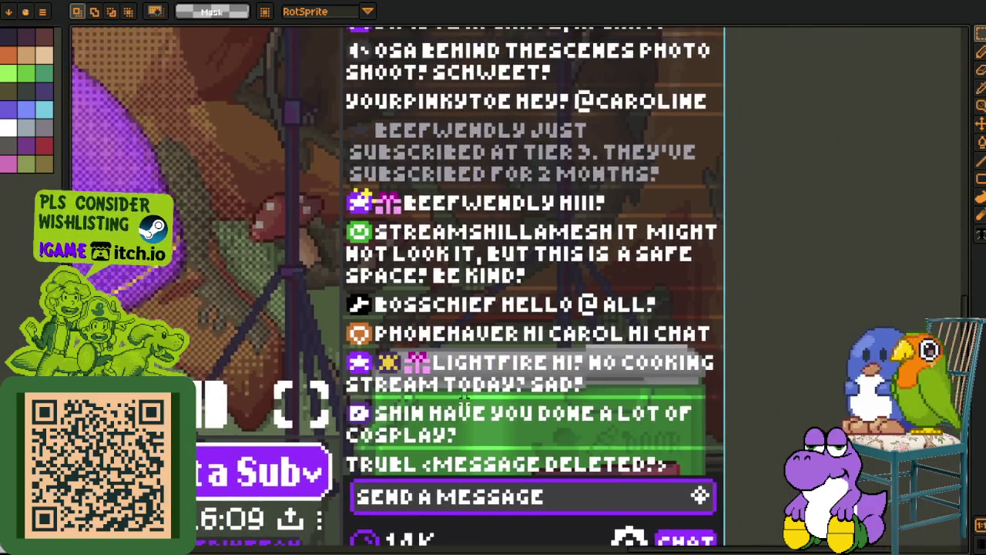
pyautogui.hscroll(3, 493, 367)
pyautogui.scroll(5, 492, 369)
pyautogui.scroll(3, 493, 325)
pyautogui.hscroll(-2, 493, 325)
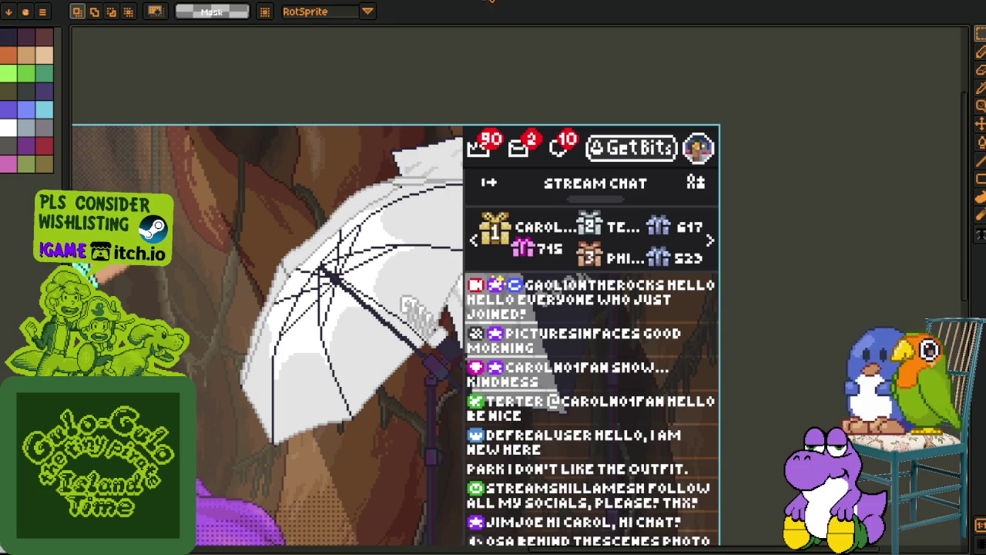
pyautogui.hotkey('ctrl', 'Tab')
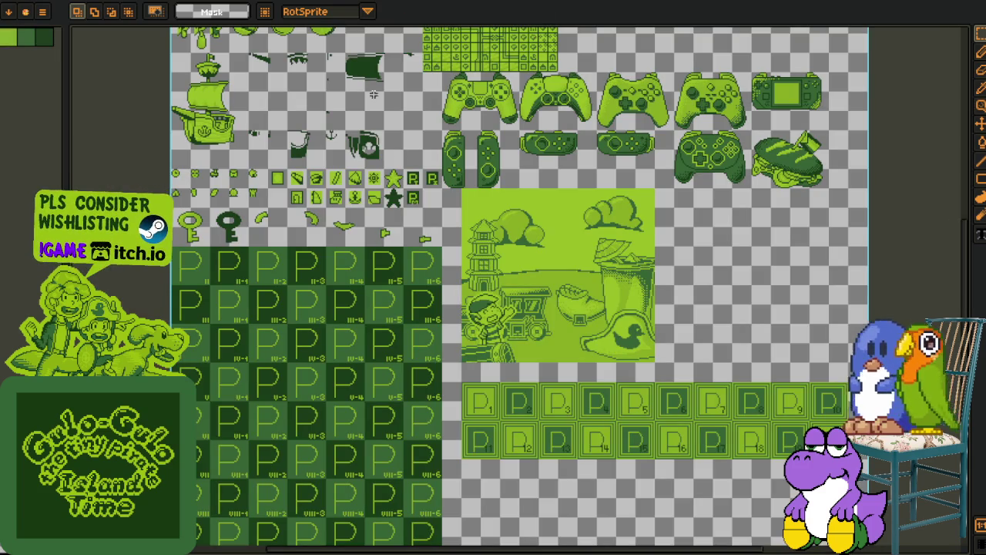
# Look over the green sprite sheet and notes, then switch to the yellow town tilemap
pyautogui.moveTo(566, 297)
pyautogui.mouseDown()
pyautogui.moveTo(501, 408)
pyautogui.moveTo(558, 332)
pyautogui.mouseUp()
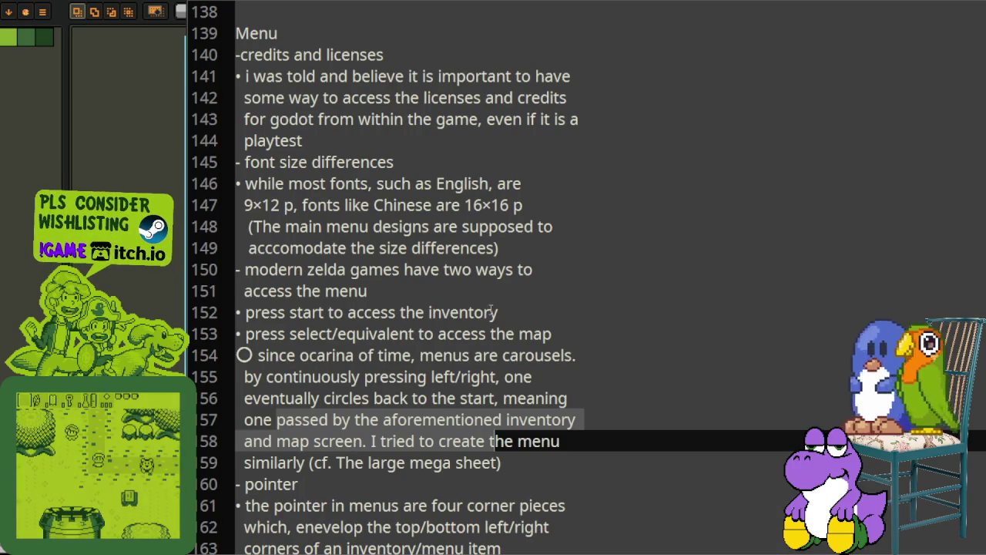
pyautogui.scroll(-1, 385, 378)
pyautogui.scroll(-1, 384, 378)
pyautogui.scroll(-1, 438, 270)
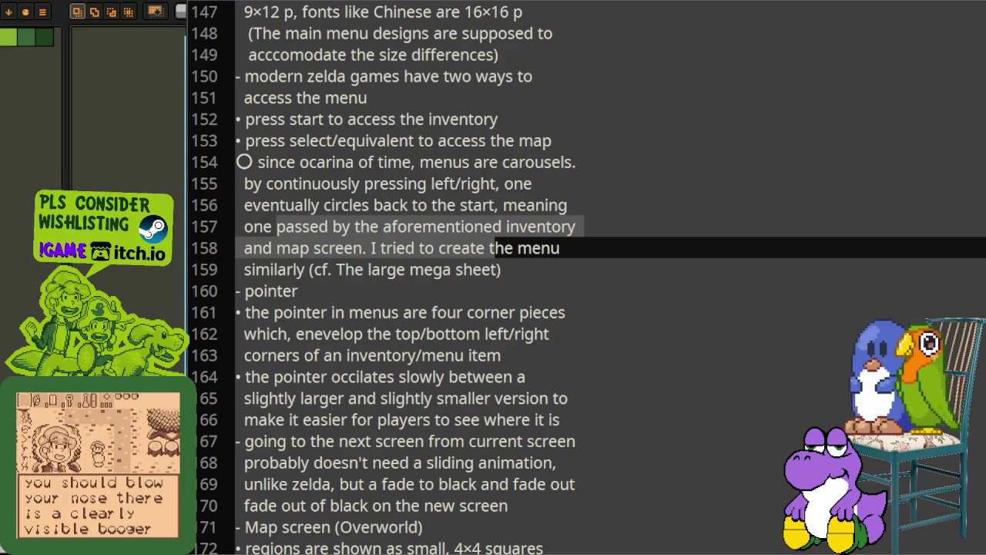
pyautogui.hotkey('alt', 'Tab')
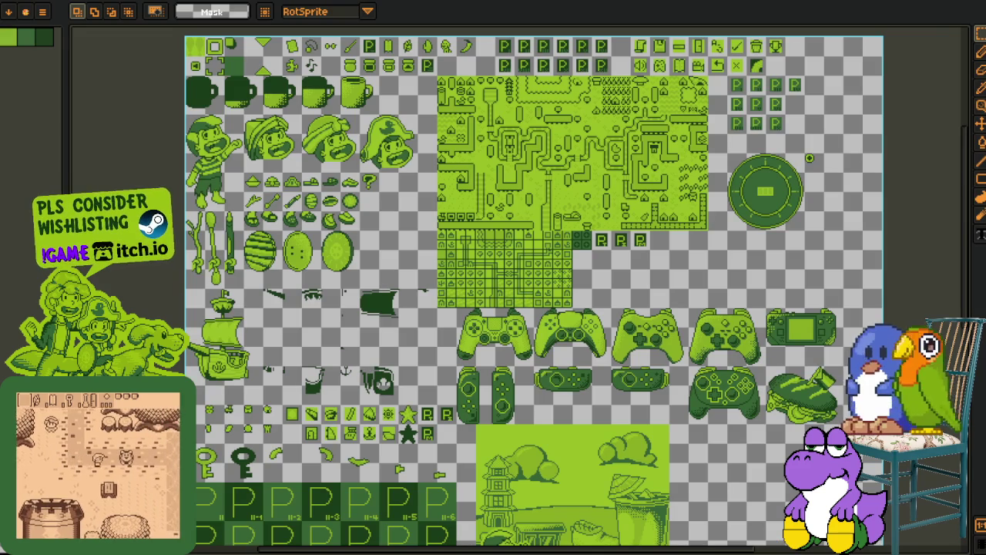
pyautogui.hotkey('ctrl', 'Tab')
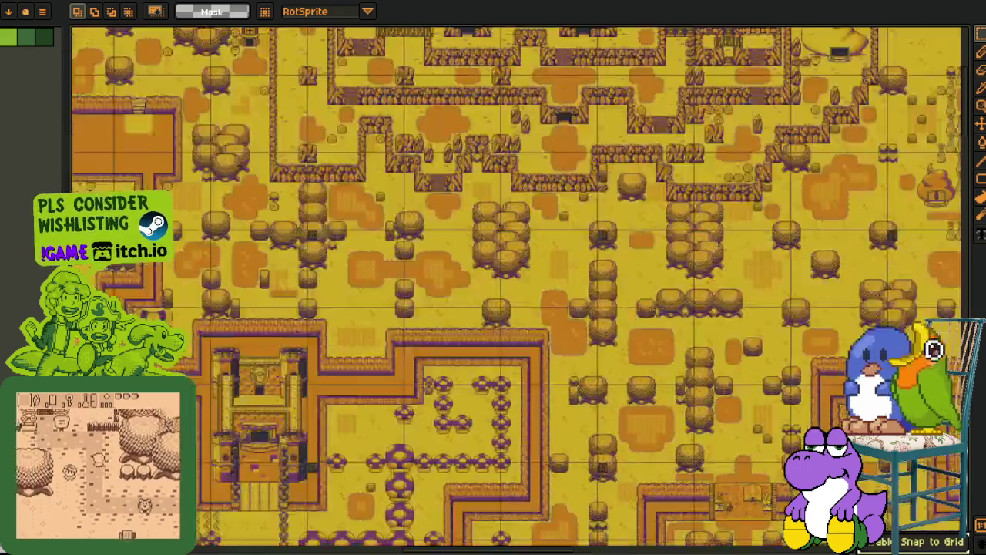
pyautogui.moveTo(462, 231); pyautogui.dragTo(411, 336)
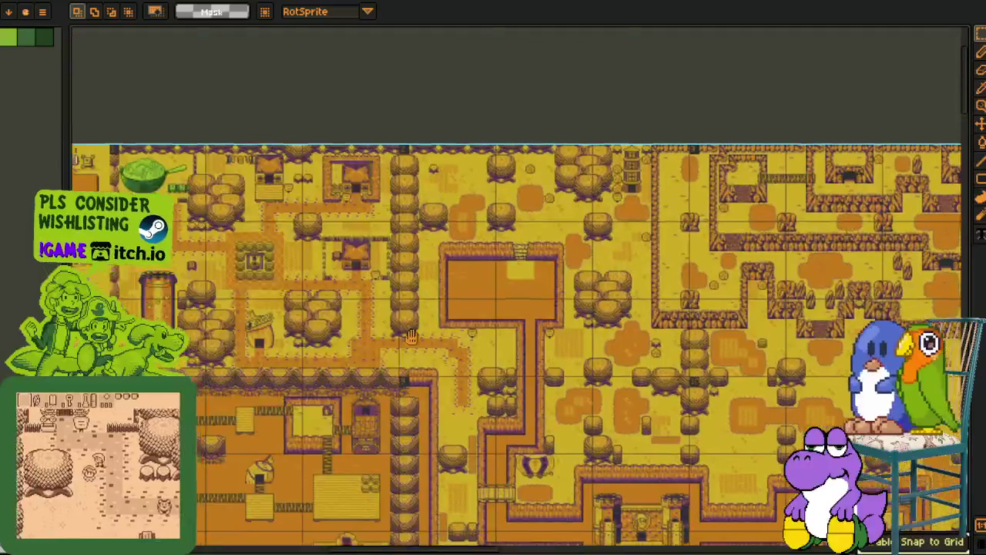
pyautogui.scroll(-2, 411, 336)
pyautogui.scroll(1, 260, 278)
pyautogui.scroll(1, 424, 288)
pyautogui.scroll(3, 308, 366)
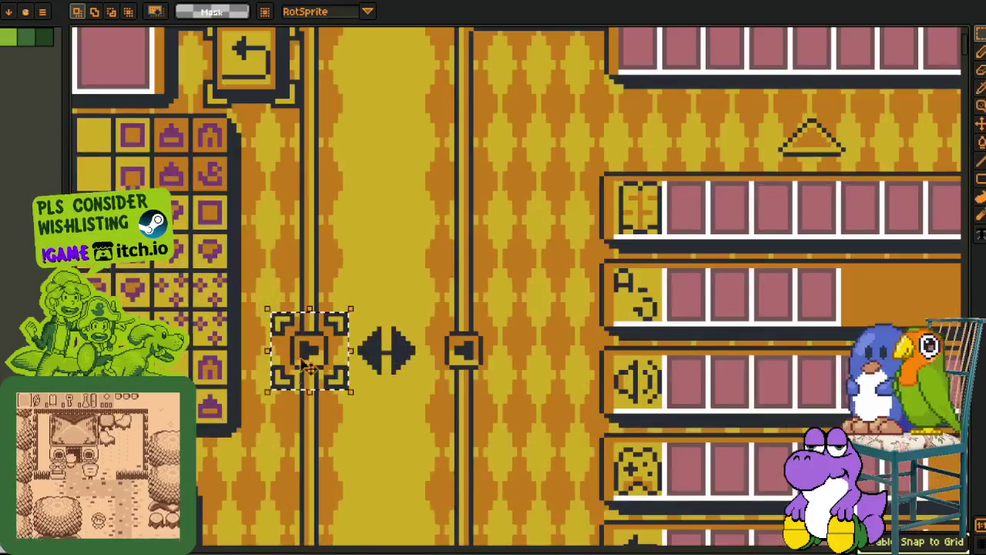
pyautogui.moveTo(308, 366); pyautogui.dragTo(439, 297)
pyautogui.scroll(1, 443, 270)
pyautogui.scroll(1, 451, 258)
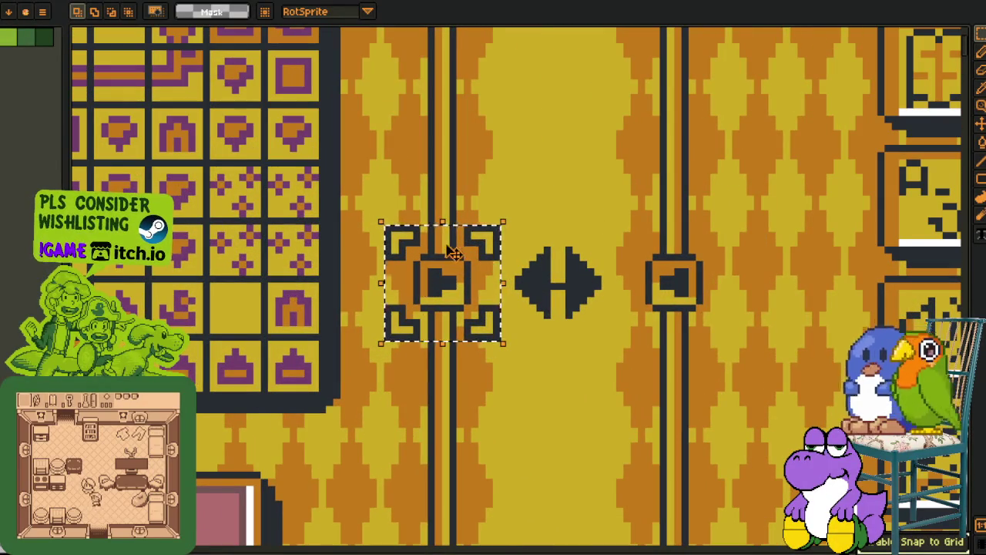
pyautogui.scroll(-1, 453, 253)
pyautogui.hscroll(2, 455, 254)
pyautogui.hscroll(2, 459, 254)
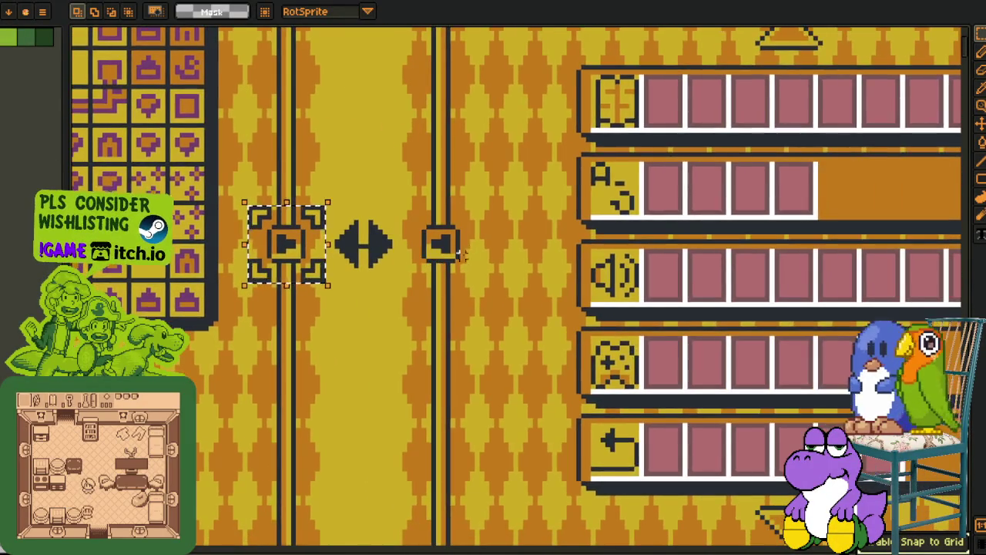
pyautogui.scroll(-2, 461, 254)
pyautogui.moveTo(462, 254)
pyautogui.mouseDown()
pyautogui.moveTo(566, 277)
pyautogui.moveTo(536, 289)
pyautogui.moveTo(521, 289)
pyautogui.moveTo(618, 254)
pyautogui.mouseUp()
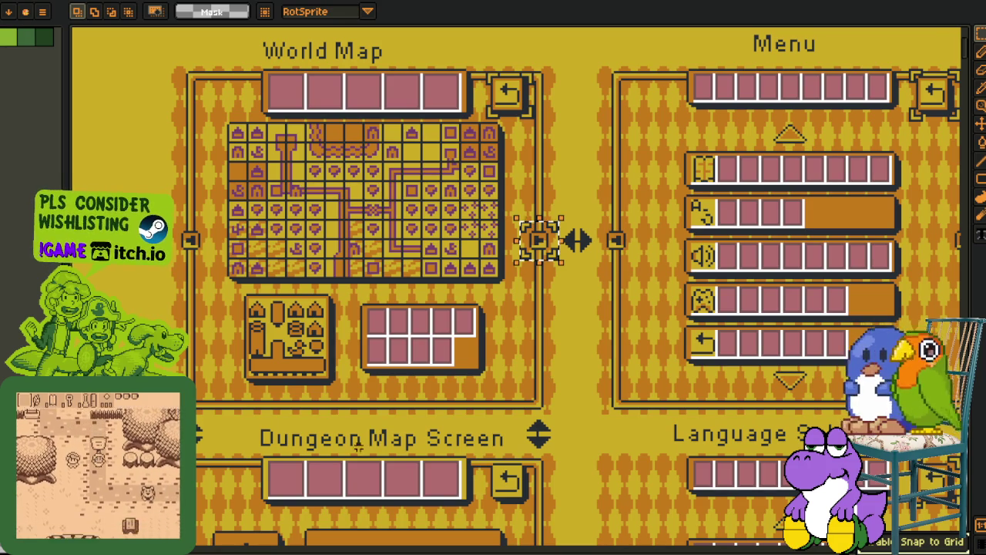
pyautogui.moveTo(560, 347)
pyautogui.mouseDown()
pyautogui.moveTo(411, 362)
pyautogui.moveTo(181, 333)
pyautogui.mouseUp()
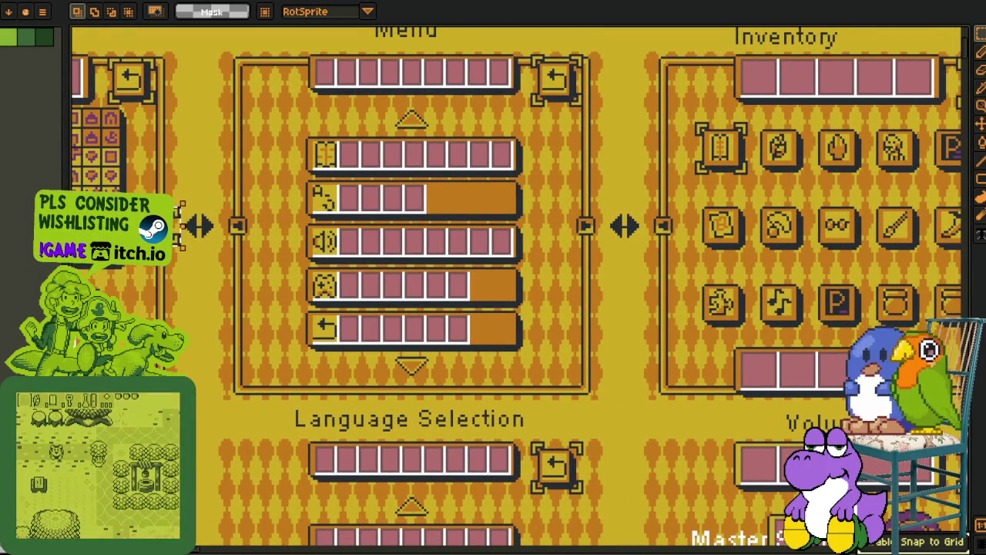
pyautogui.scroll(-1, 380, 504)
pyautogui.moveTo(616, 308); pyautogui.dragTo(293, 316)
pyautogui.scroll(-2, 293, 315)
pyautogui.moveTo(584, 308); pyautogui.dragTo(453, 270)
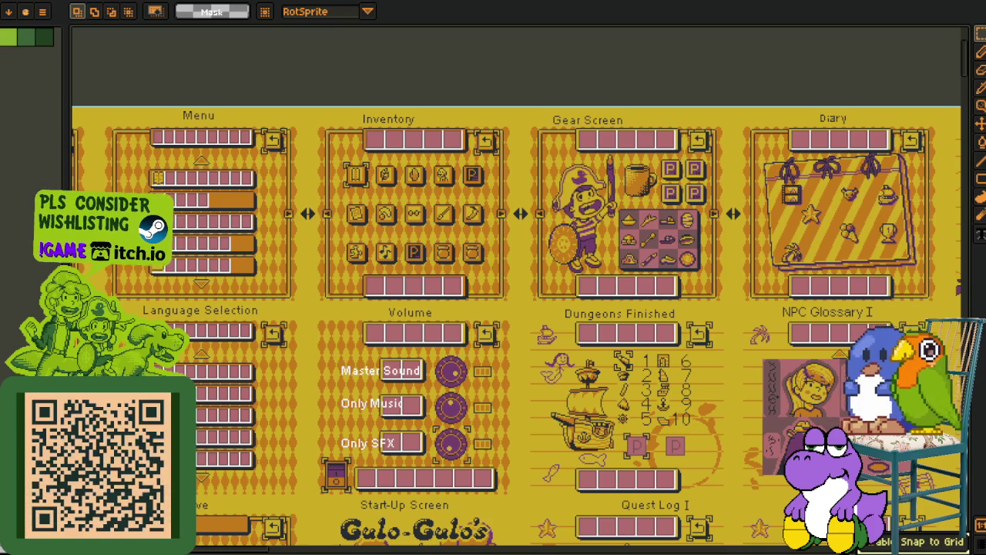
pyautogui.hotkey('alt', 'Tab')
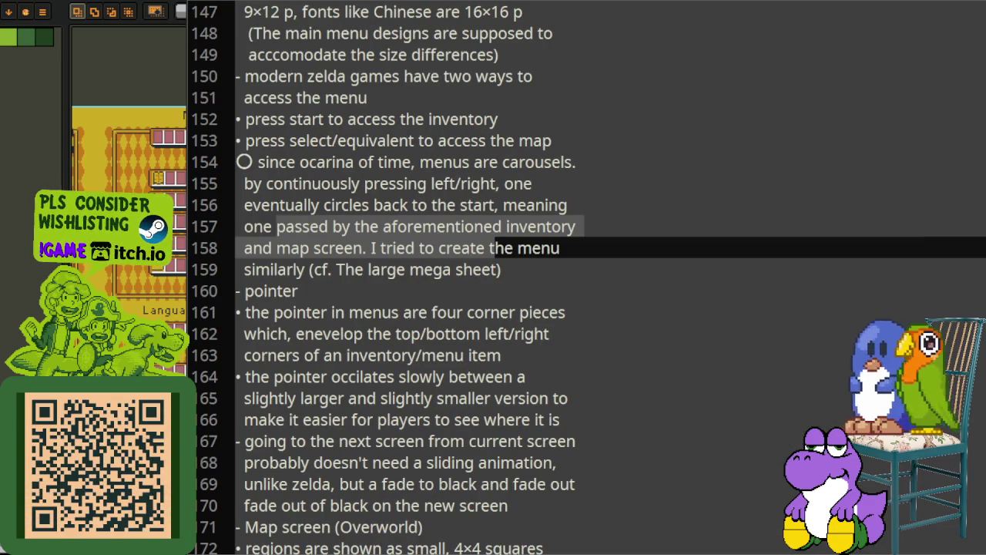
# Highlight the mega sheet line, pointer heading and corner-pieces pointer description in the notes
pyautogui.click(328, 226)
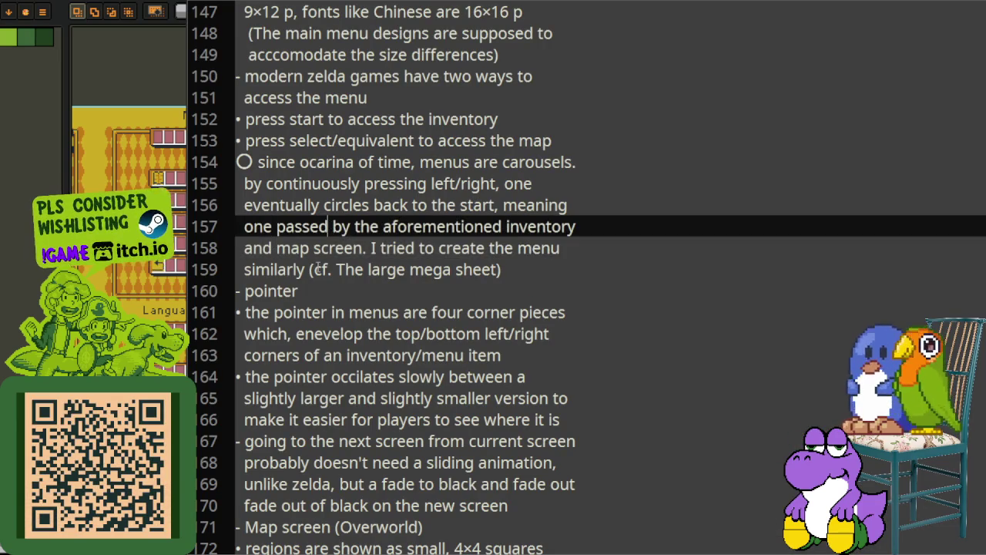
pyautogui.moveTo(285, 276)
pyautogui.mouseDown()
pyautogui.moveTo(405, 271)
pyautogui.moveTo(408, 282)
pyautogui.mouseUp()
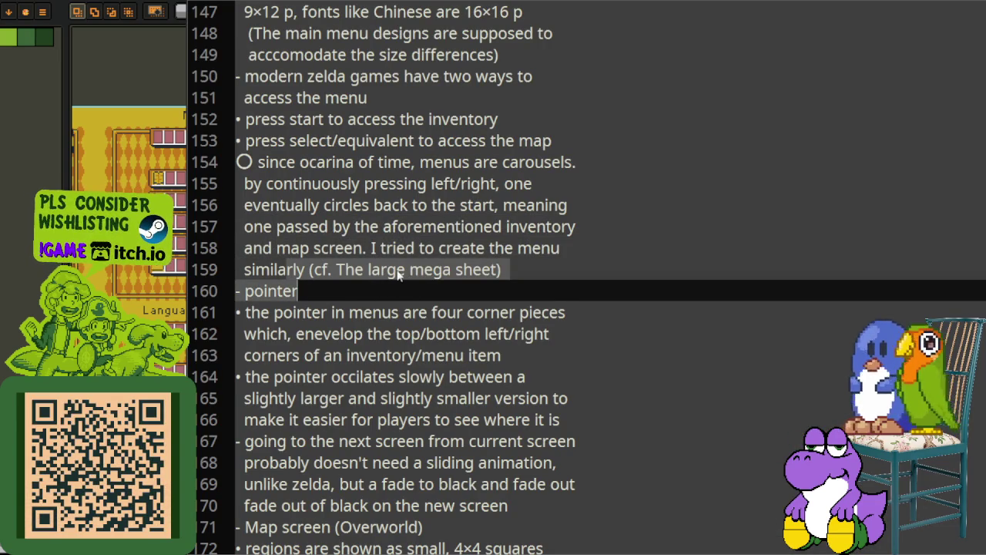
pyautogui.click(398, 276)
pyautogui.scroll(1, 402, 270)
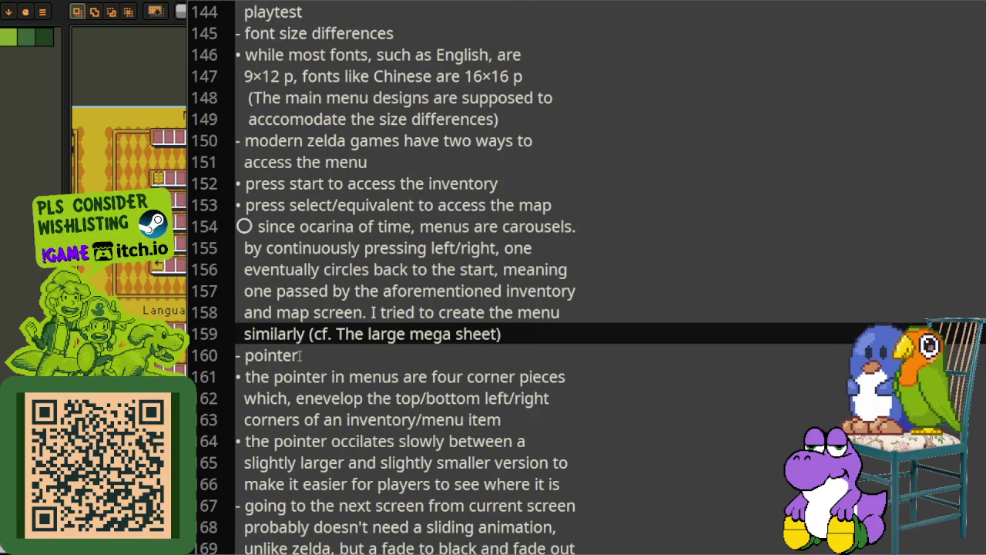
pyautogui.moveTo(242, 355); pyautogui.dragTo(323, 377)
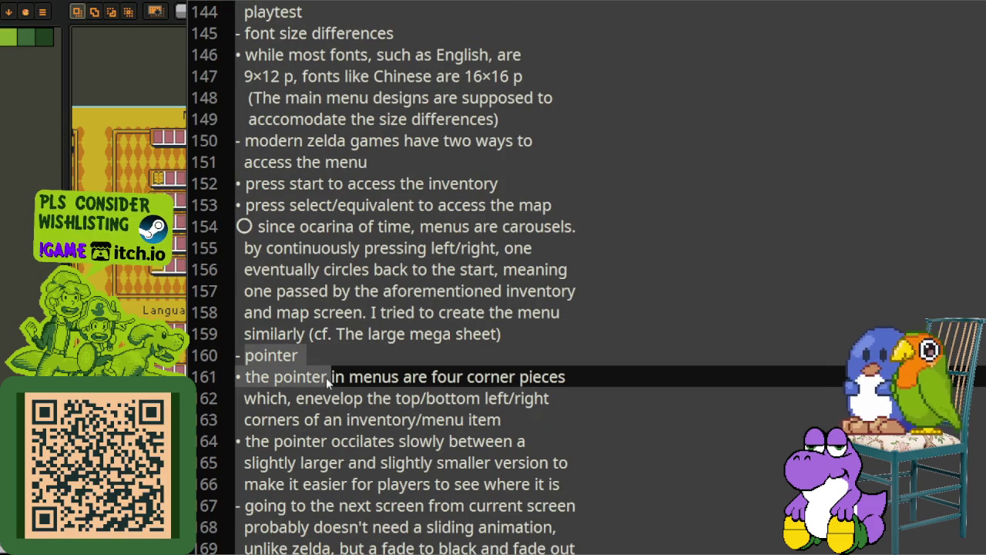
pyautogui.scroll(-1, 372, 378)
pyautogui.moveTo(372, 312)
pyautogui.mouseDown()
pyautogui.moveTo(435, 334)
pyautogui.moveTo(551, 333)
pyautogui.moveTo(559, 354)
pyautogui.mouseUp()
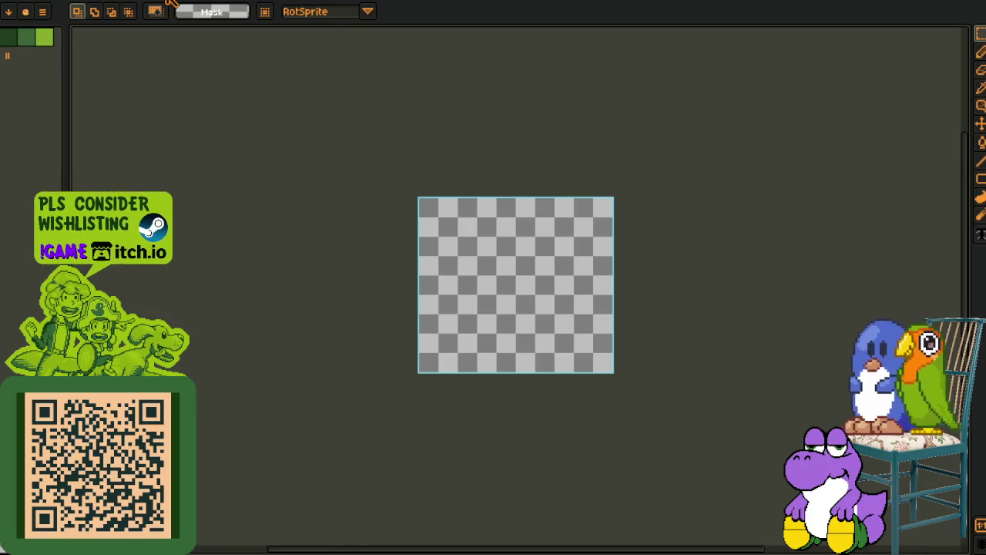
# Enclose the four-corner pointer tile on the green tile sheet in a rectangular selection
pyautogui.scroll(-2, 273, 341)
pyautogui.scroll(3, 273, 342)
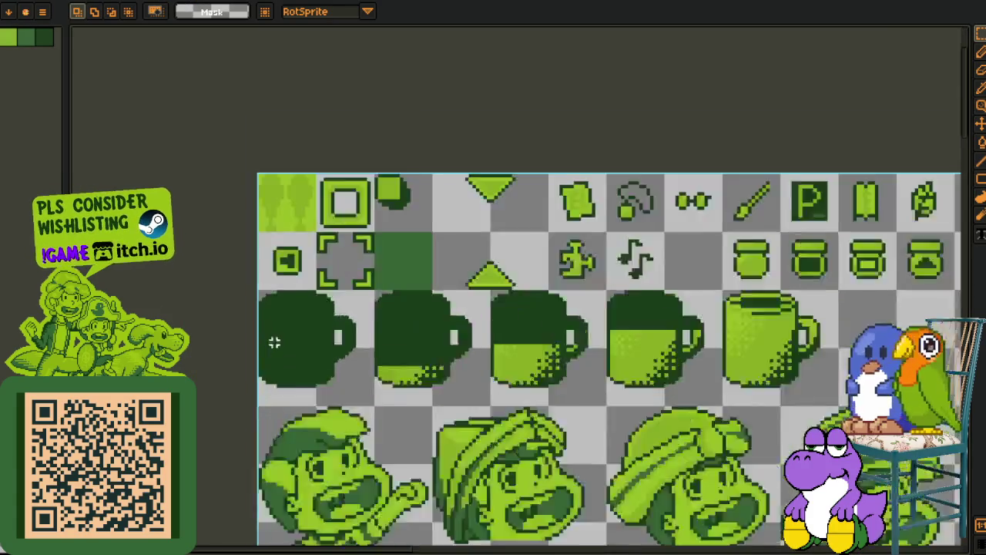
pyautogui.scroll(2, 374, 168)
pyautogui.scroll(2, 373, 168)
pyautogui.moveTo(282, 200); pyautogui.dragTo(514, 433)
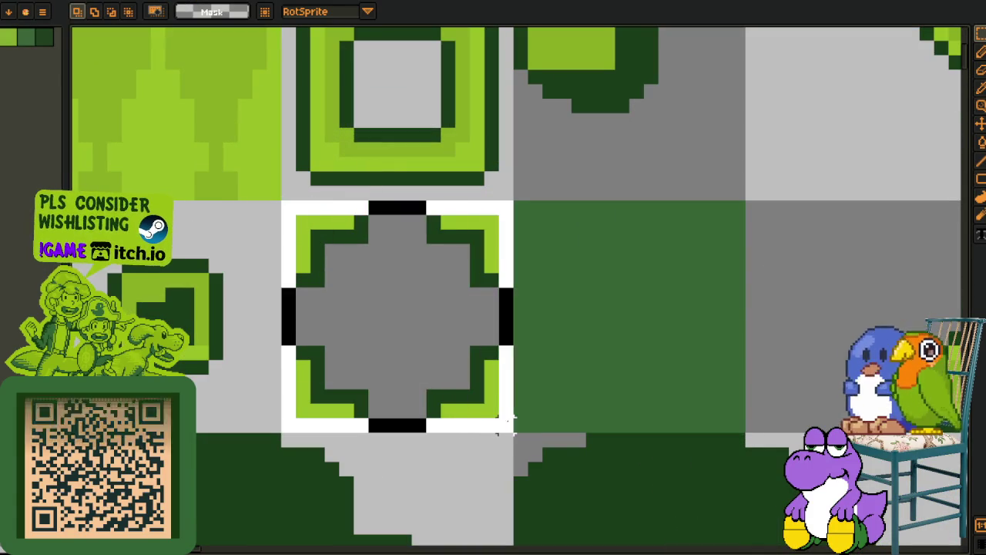
pyautogui.scroll(-3, 563, 352)
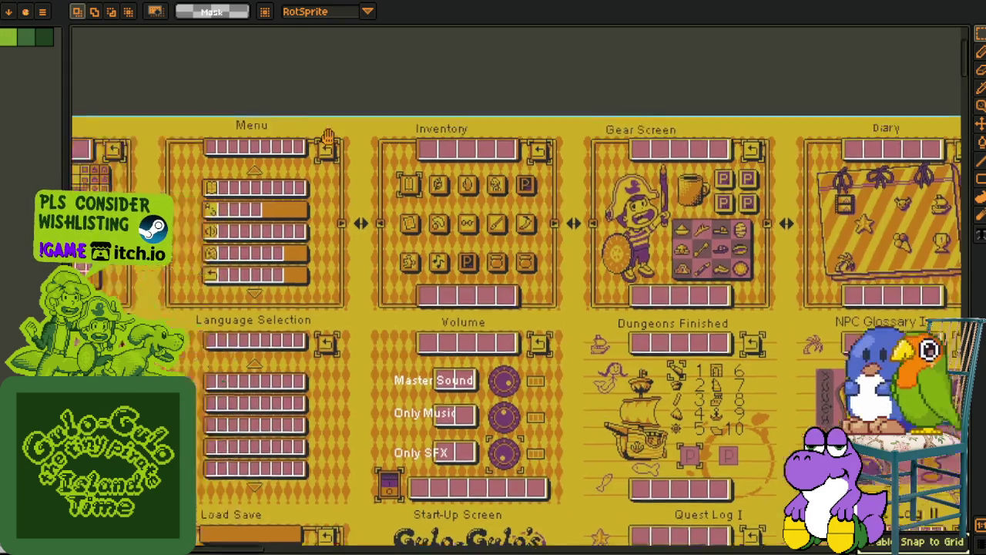
pyautogui.scroll(3, 439, 204)
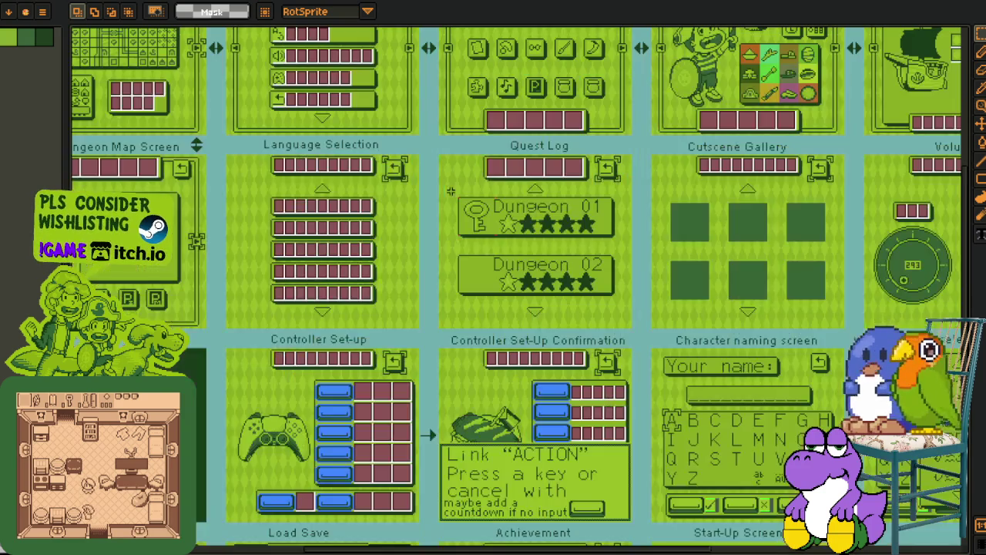
pyautogui.hotkey('ctrl', 'Tab')
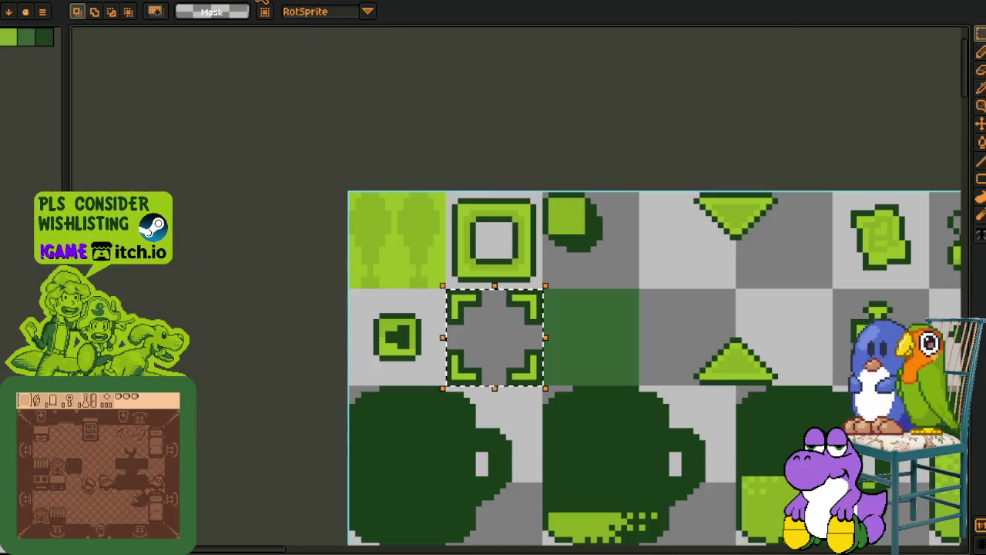
# Toggle between tools and cycle between the tile sheet and the green volume mockup
pyautogui.press('i')
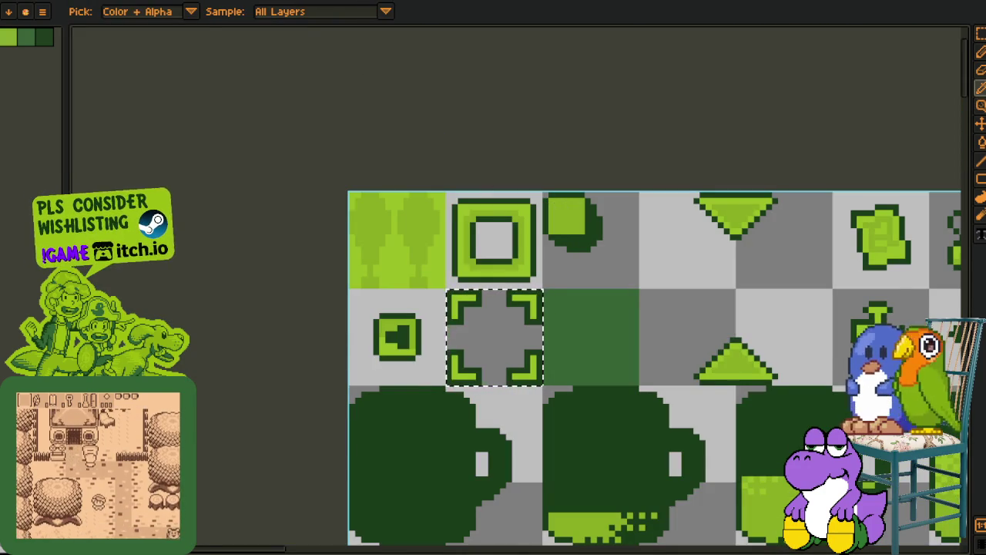
pyautogui.press('v')
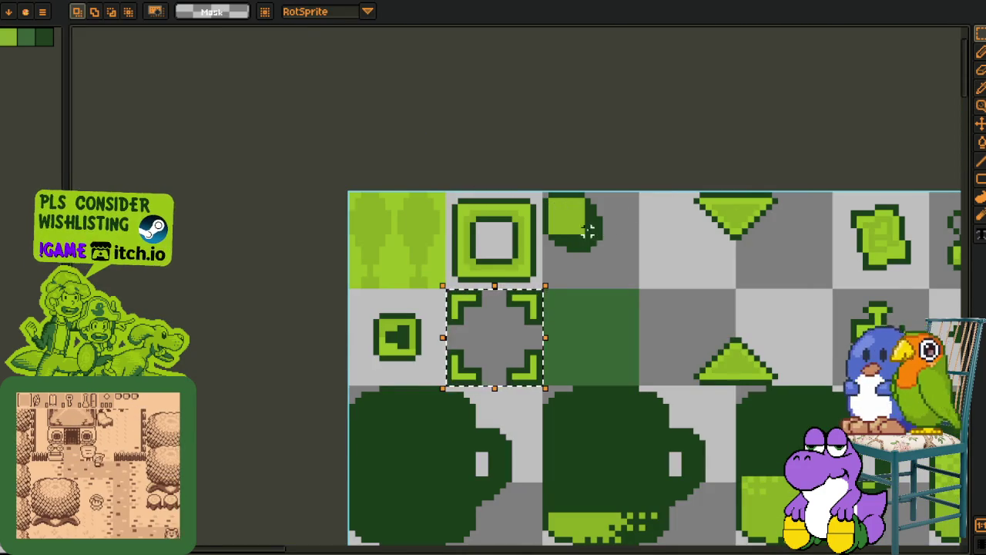
pyautogui.press('i')
pyautogui.press('v')
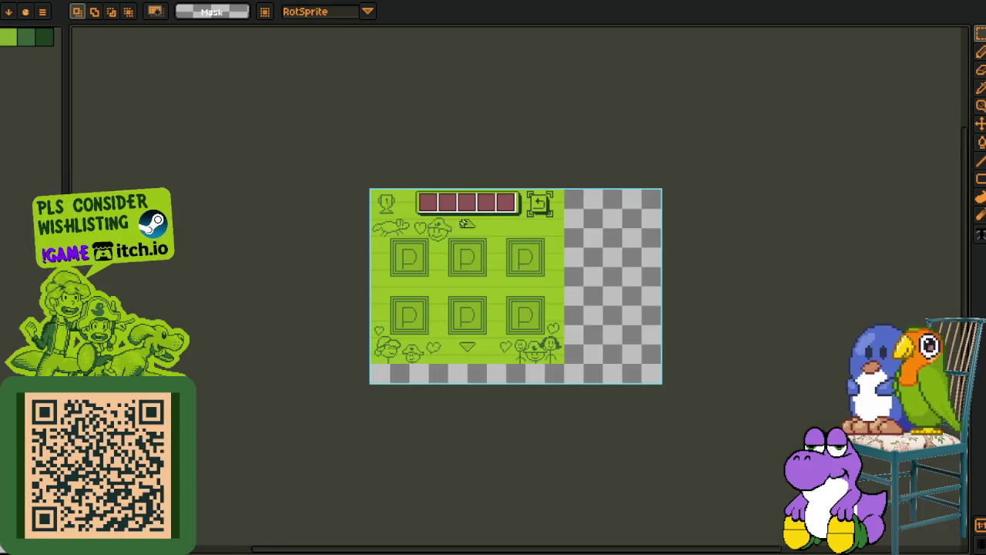
pyautogui.scroll(1, 465, 224)
pyautogui.hotkey('ctrl', 'Tab')
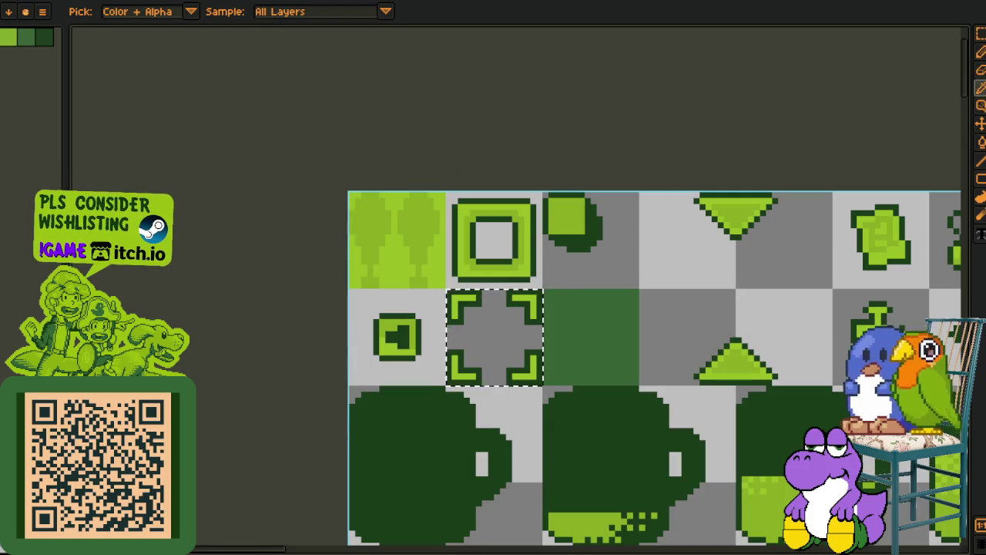
pyautogui.hotkey('ctrl', 'Tab')
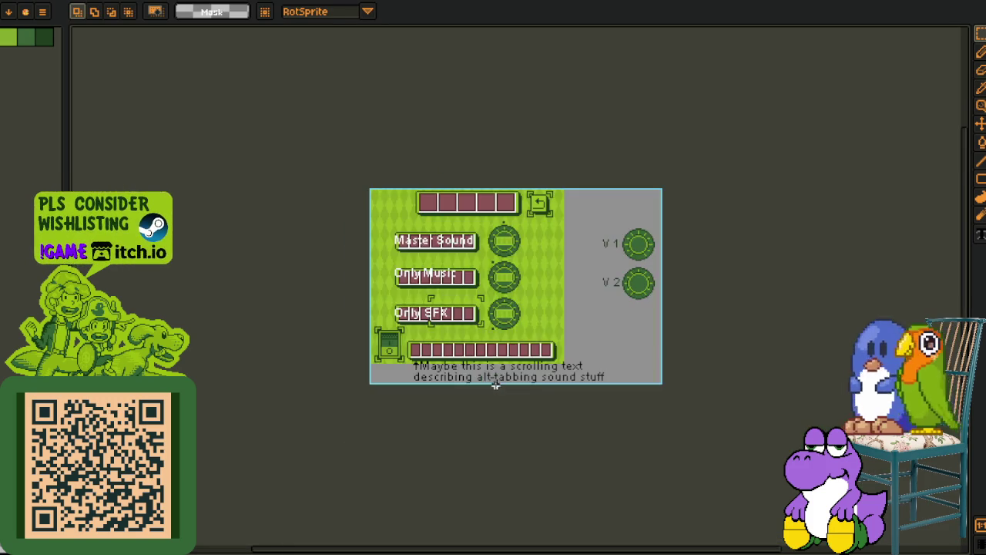
pyautogui.scroll(1, 502, 336)
pyautogui.hotkey('ctrl', 'Tab')
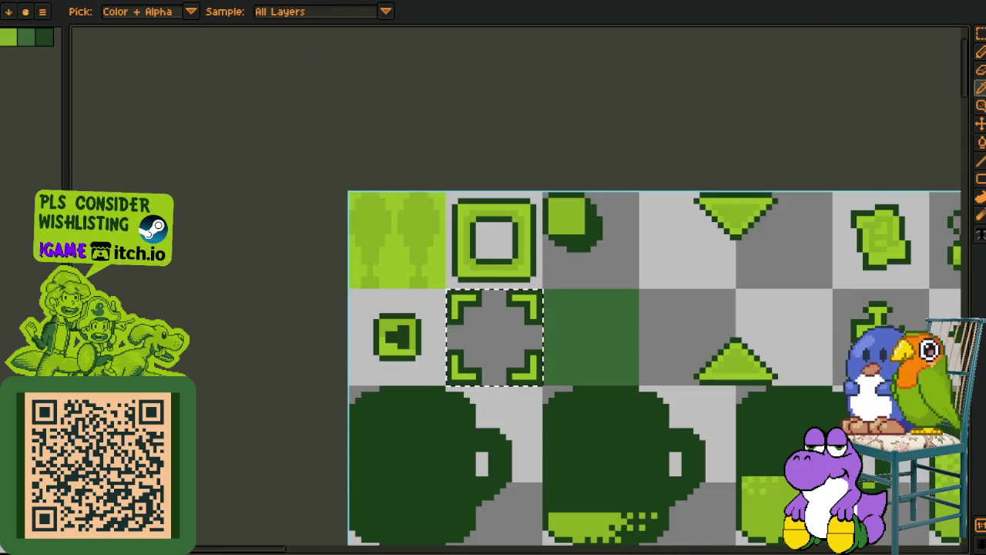
# Reopen closed sprite sheets with Ctrl+Shift+T until the green pirate UI sheet is open
pyautogui.hotkey('ctrl', 'shift', 't')
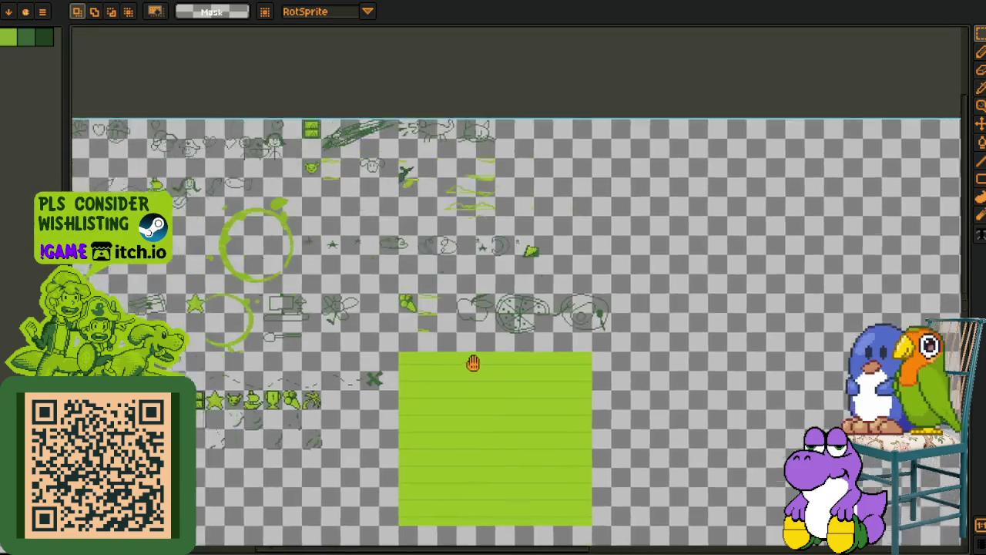
pyautogui.moveTo(213, 137); pyautogui.dragTo(385, 262)
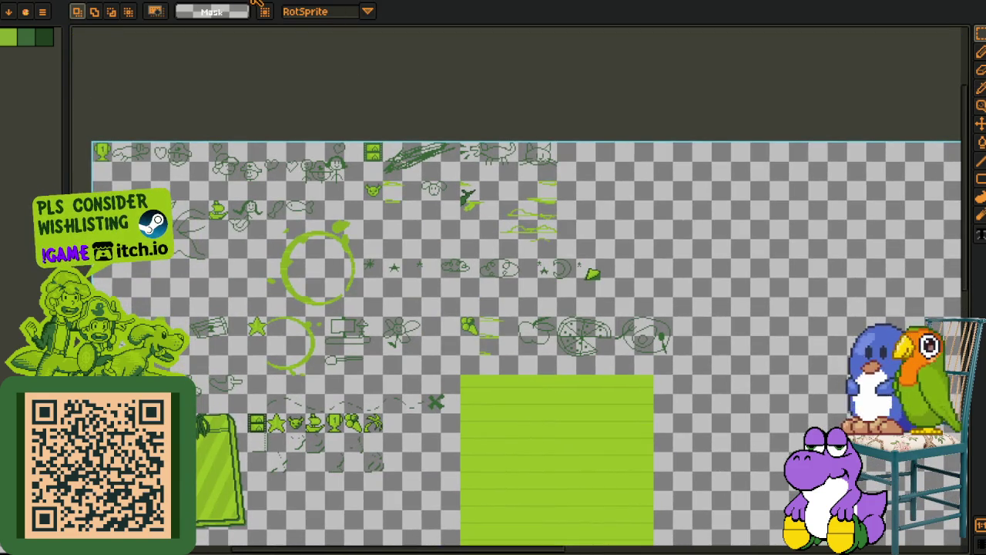
pyautogui.hotkey('ctrl', 'Tab')
pyautogui.hotkey('ctrl', 'shift', 't')
pyautogui.scroll(-2, 407, 204)
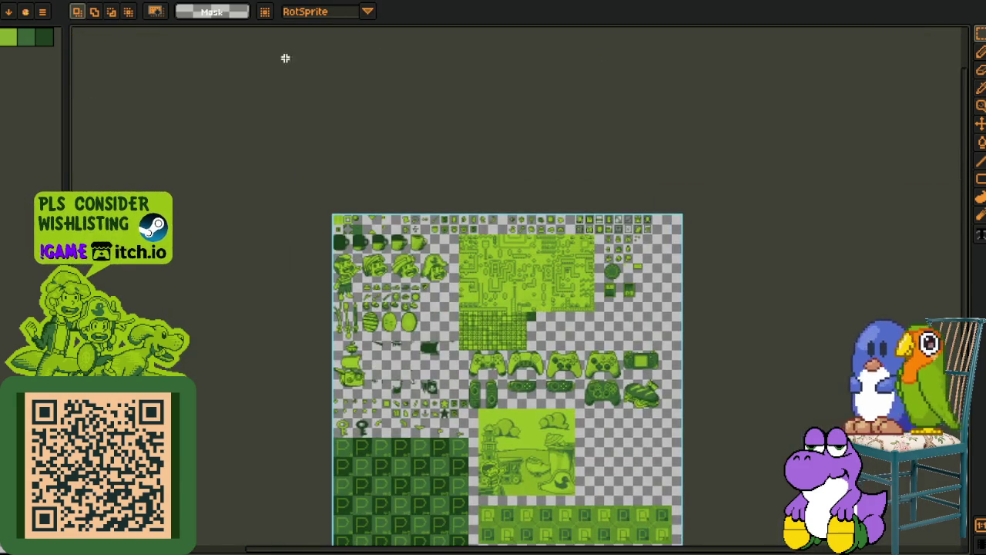
pyautogui.hotkey('ctrl', 'Tab')
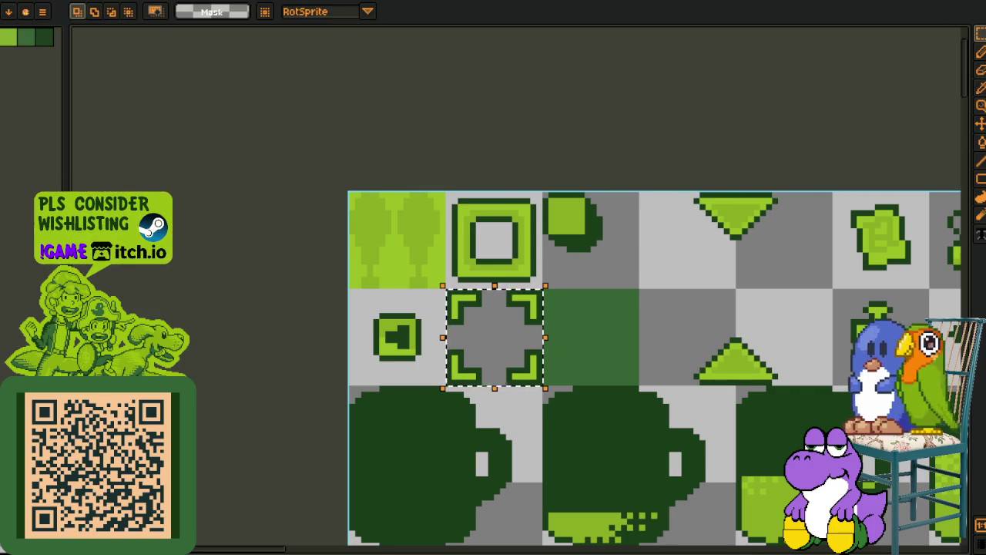
pyautogui.hotkey('ctrl', 'shift', 't')
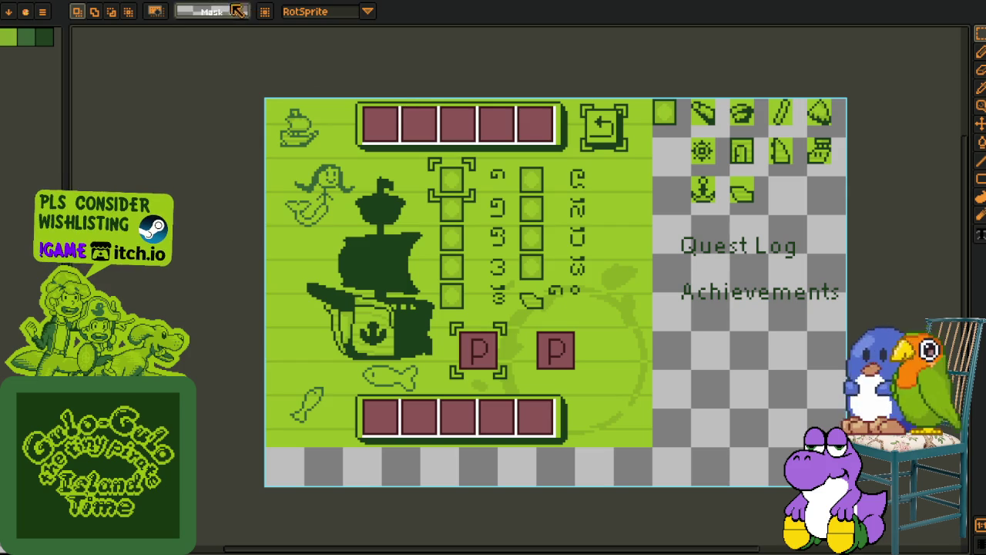
# Play the Example of Unlocking animation at a slower playback speed
pyautogui.press('Tab')
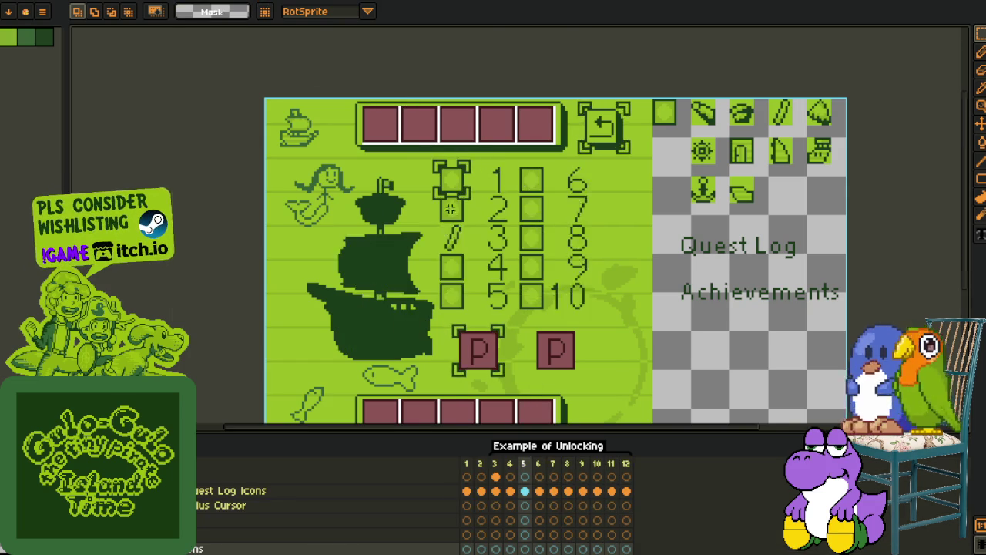
pyautogui.scroll(2, 437, 176)
pyautogui.scroll(2, 438, 177)
pyautogui.scroll(-1, 448, 168)
pyautogui.scroll(1, 482, 174)
pyautogui.rightClick(186, 539)
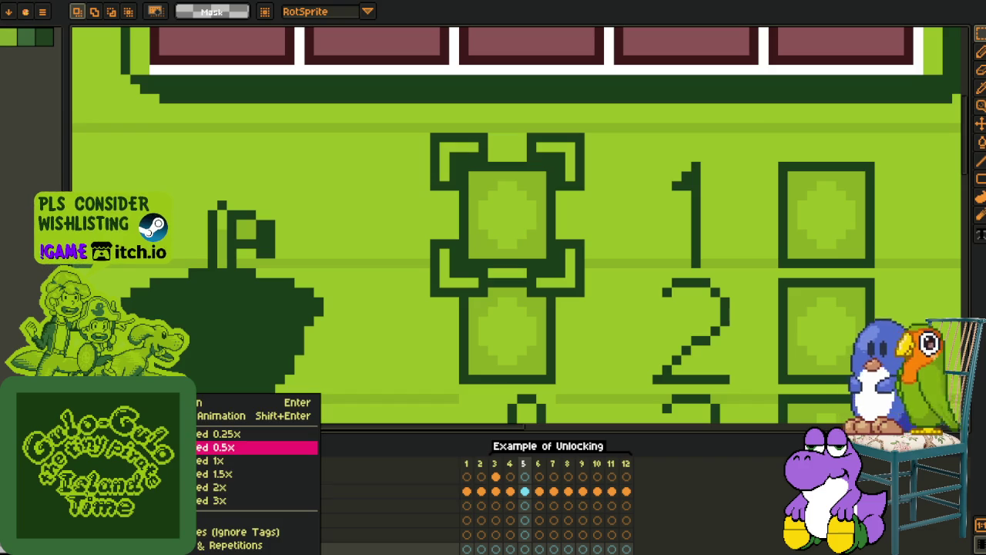
pyautogui.click(232, 434)
# Pan the inventory sprite to reveal the numbered slots, return icon and red boxes
pyautogui.scroll(1, 508, 166)
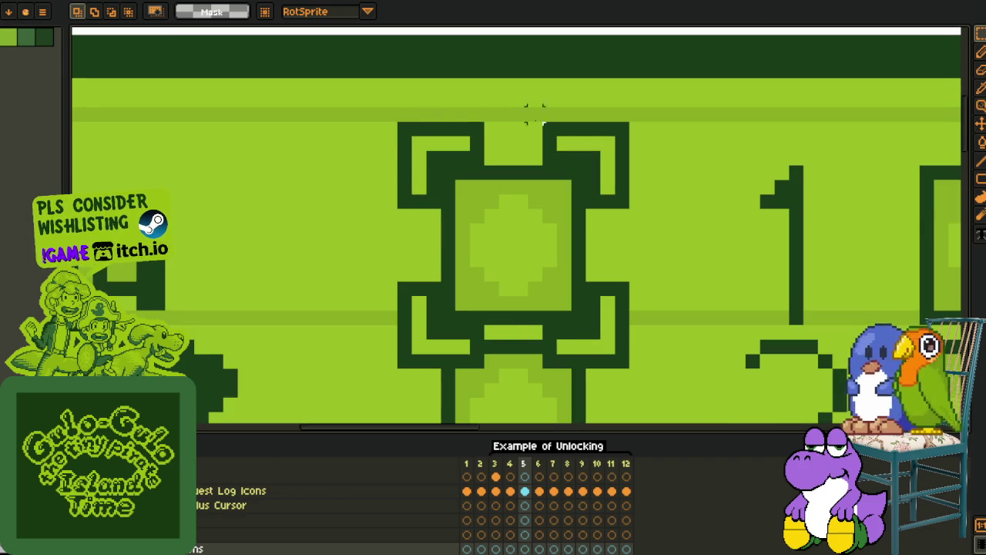
pyautogui.scroll(-1, 524, 116)
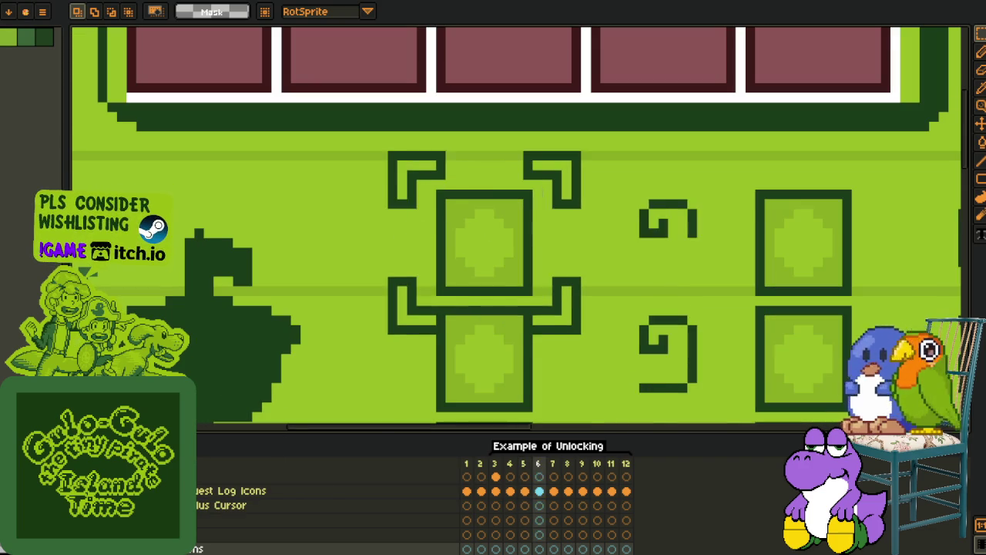
pyautogui.scroll(-1, 253, 277)
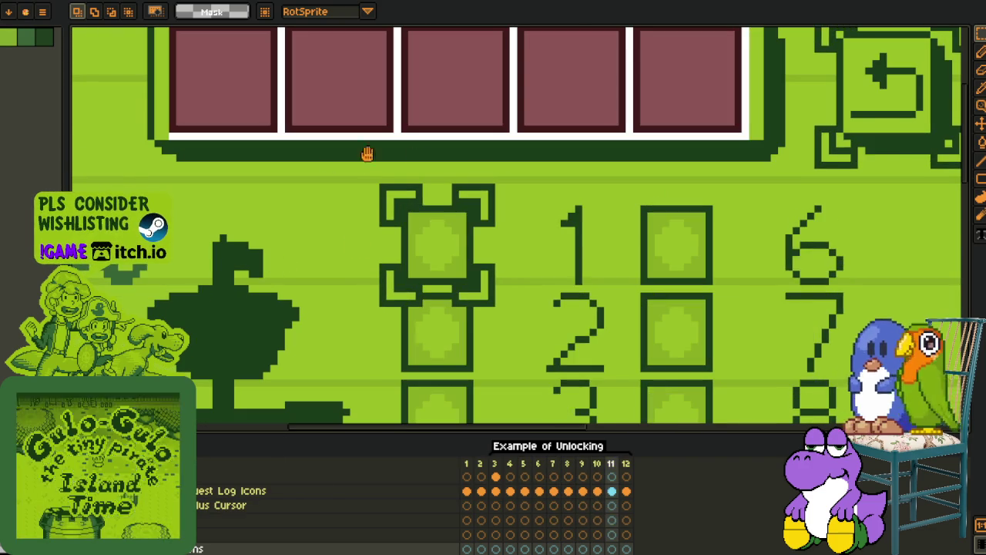
pyautogui.scroll(-1, 396, 238)
pyautogui.moveTo(484, 221); pyautogui.dragTo(213, 313)
pyautogui.scroll(1, 297, 236)
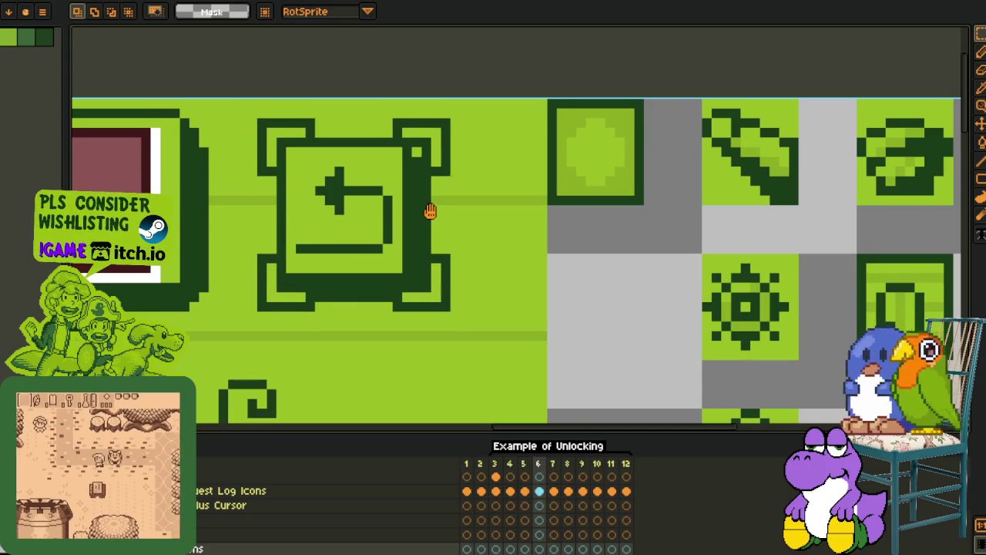
pyautogui.scroll(-2, 387, 262)
pyautogui.moveTo(342, 308); pyautogui.dragTo(513, 193)
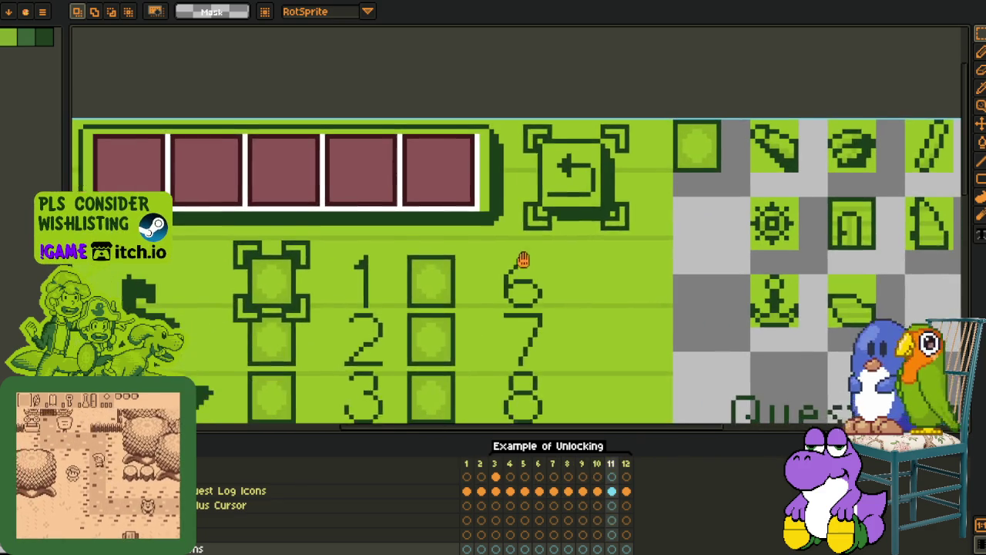
pyautogui.moveTo(374, 301); pyautogui.dragTo(436, 285)
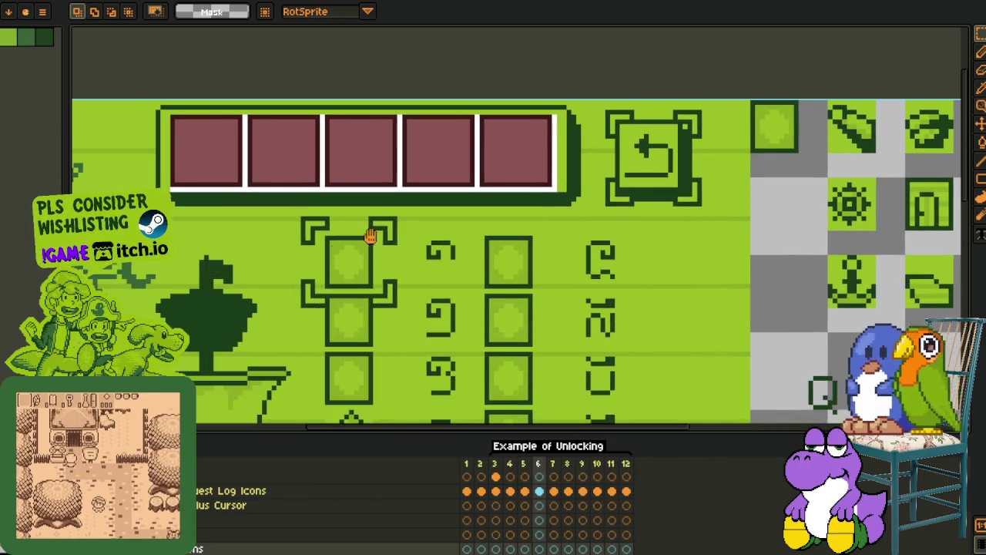
pyautogui.moveTo(368, 220); pyautogui.dragTo(425, 187)
pyautogui.moveTo(359, 172)
pyautogui.mouseDown()
pyautogui.moveTo(306, 401)
pyautogui.moveTo(326, 366)
pyautogui.mouseUp()
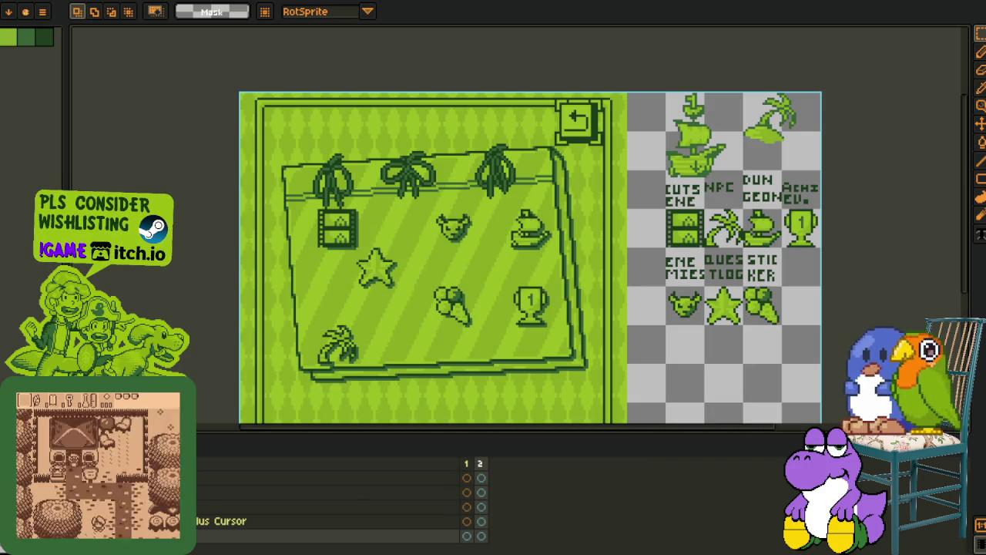
# Look over the animation playback speed options, then dismiss them and zoom in
pyautogui.rightClick(116, 450)
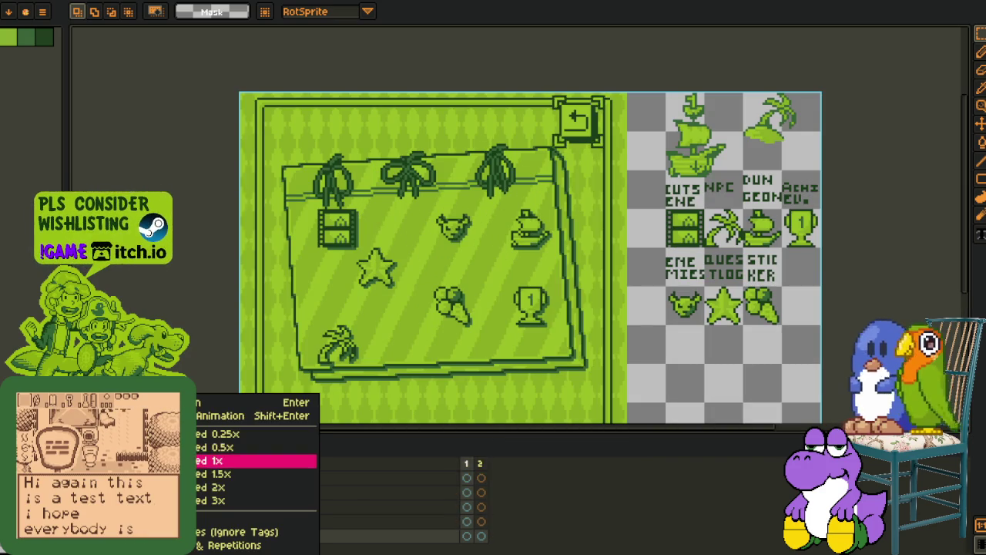
pyautogui.click(220, 433)
pyautogui.scroll(1, 599, 128)
pyautogui.scroll(2, 689, 125)
# Pan and zoom around the diary-page mockup to inspect it
pyautogui.moveTo(688, 126); pyautogui.dragTo(665, 230)
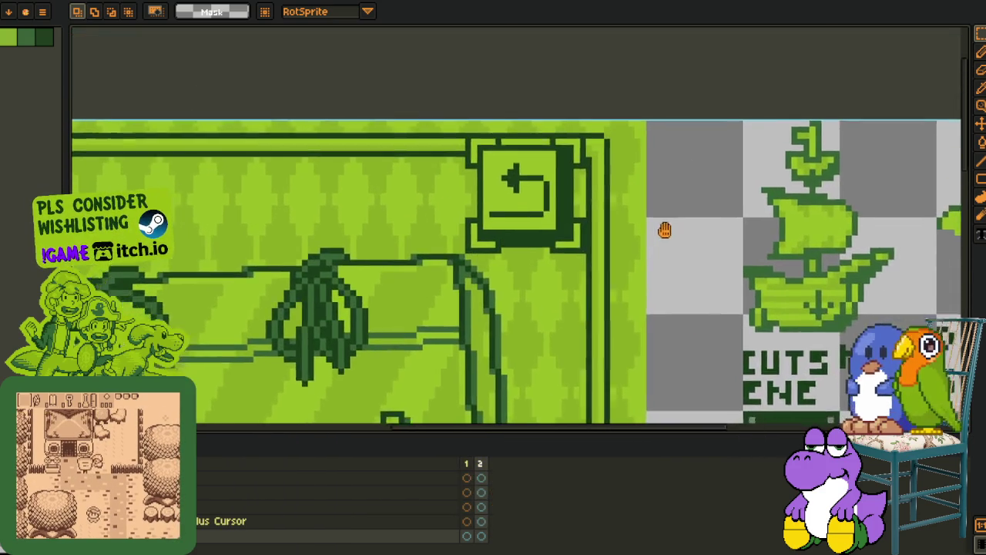
pyautogui.scroll(-1, 682, 190)
pyautogui.scroll(1, 561, 136)
pyautogui.scroll(1, 507, 82)
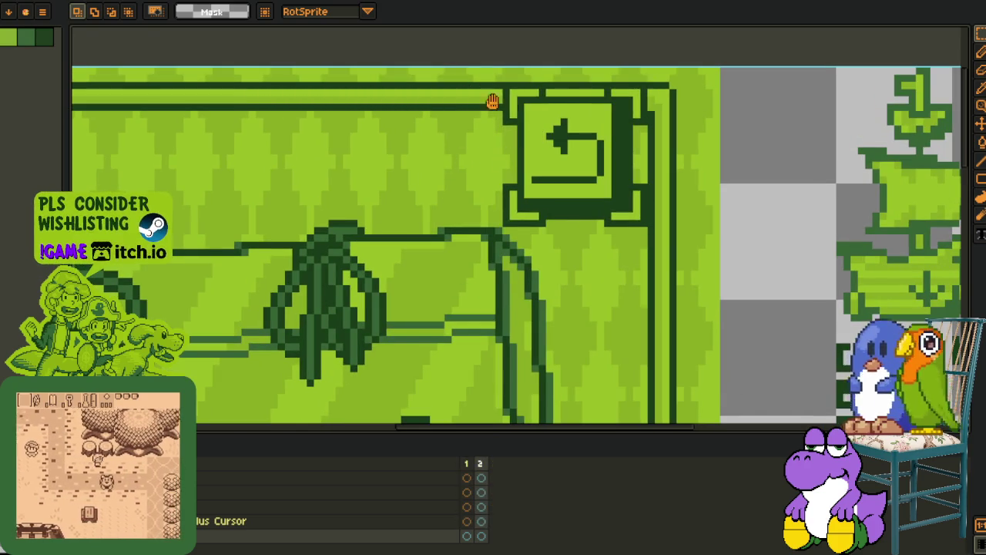
pyautogui.scroll(-2, 539, 202)
pyautogui.scroll(-1, 477, 210)
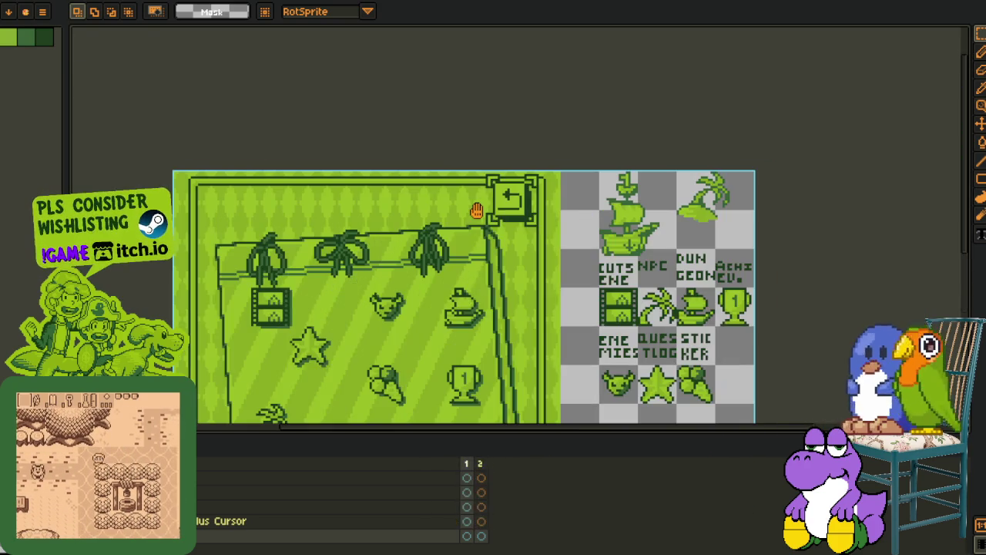
pyautogui.scroll(1, 477, 213)
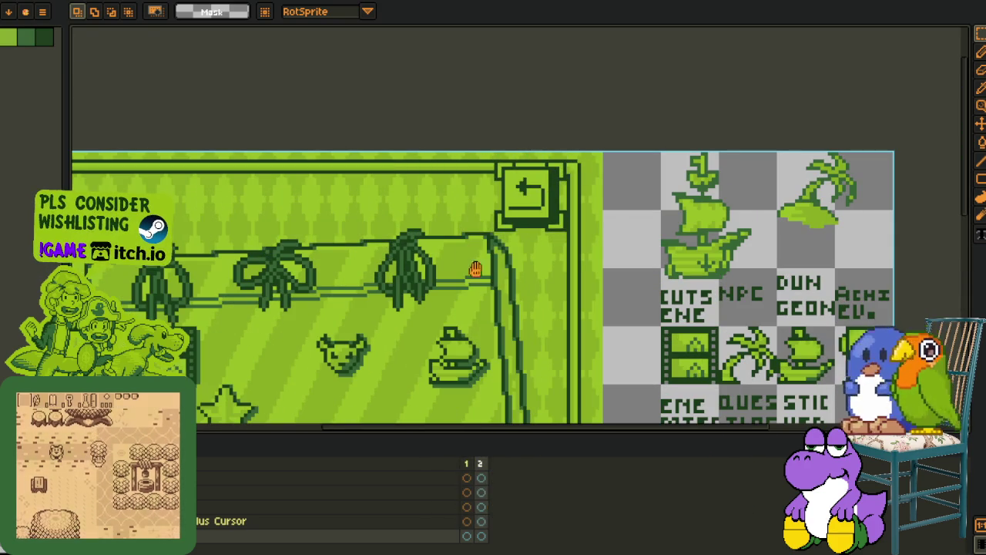
pyautogui.scroll(1, 501, 205)
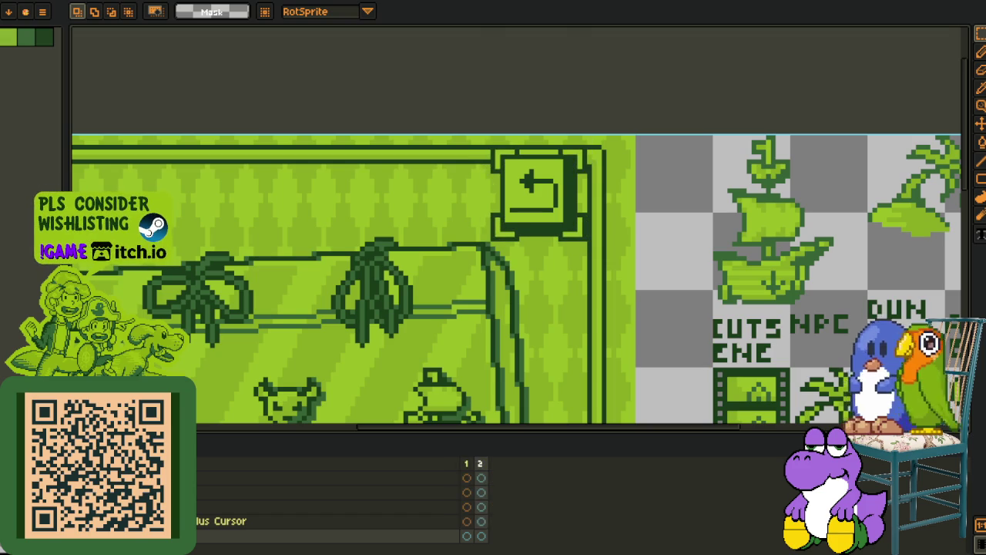
pyautogui.scroll(-2, 452, 340)
pyautogui.scroll(1, 454, 308)
pyautogui.scroll(1, 420, 308)
pyautogui.moveTo(496, 213); pyautogui.dragTo(472, 240)
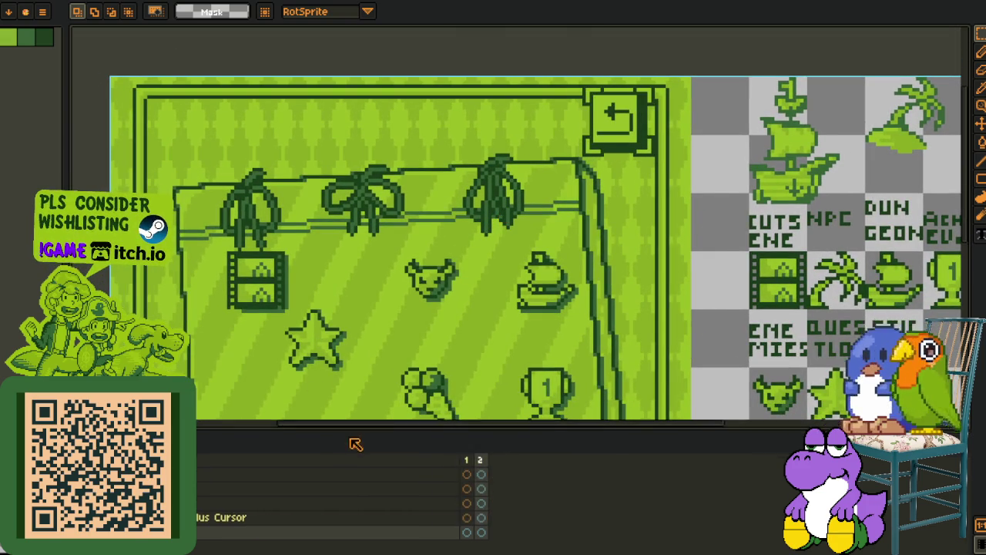
# Hide the timeline so the diary page fills the window, and open the File menu
pyautogui.moveTo(352, 440); pyautogui.dragTo(352, 549)
pyautogui.moveTo(447, 351); pyautogui.dragTo(348, 416)
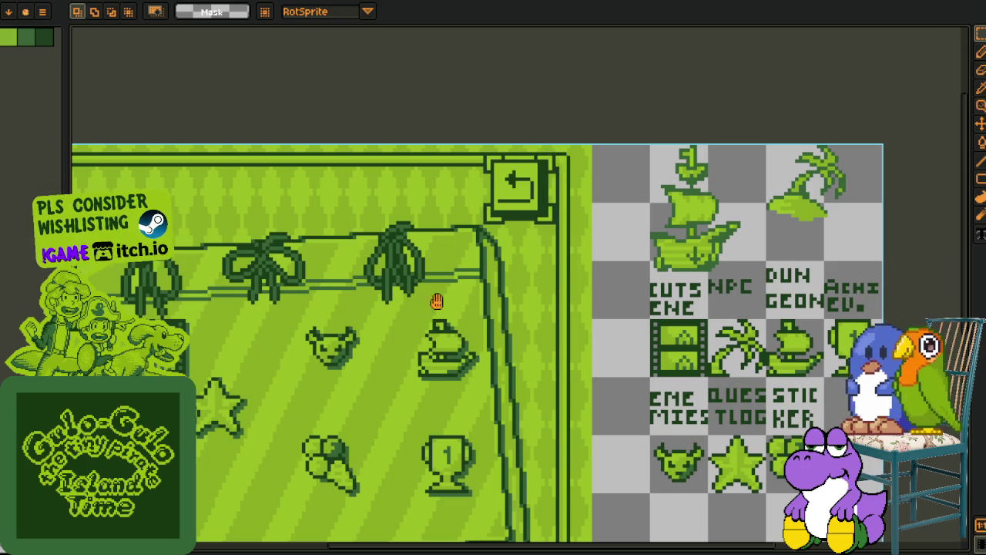
pyautogui.moveTo(473, 287); pyautogui.dragTo(486, 293)
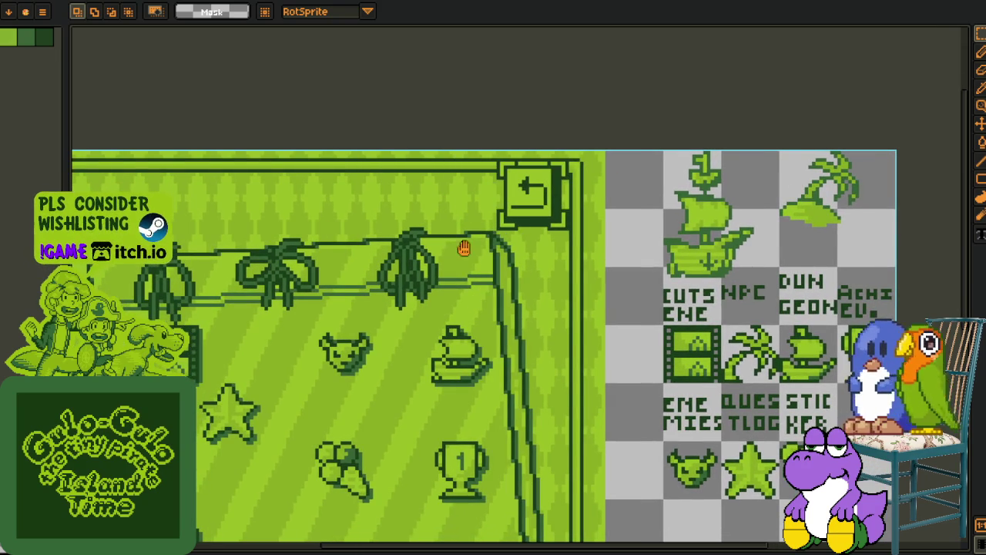
pyautogui.click(43, 11)
pyautogui.moveTo(31, 94)
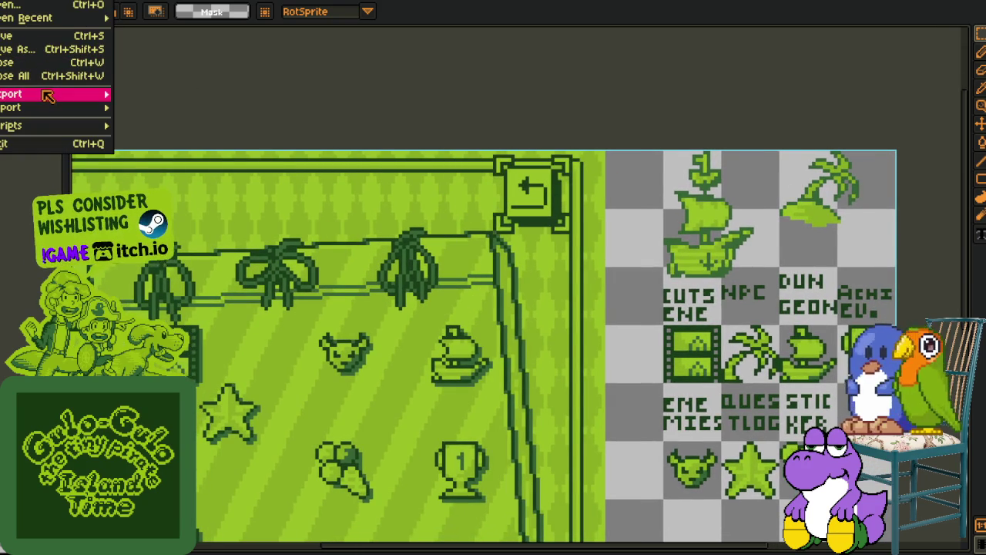
# Export the diary-page mockup as the GIF menu_pointer_example, accepting the layers warning and GIF options
pyautogui.click(166, 100)
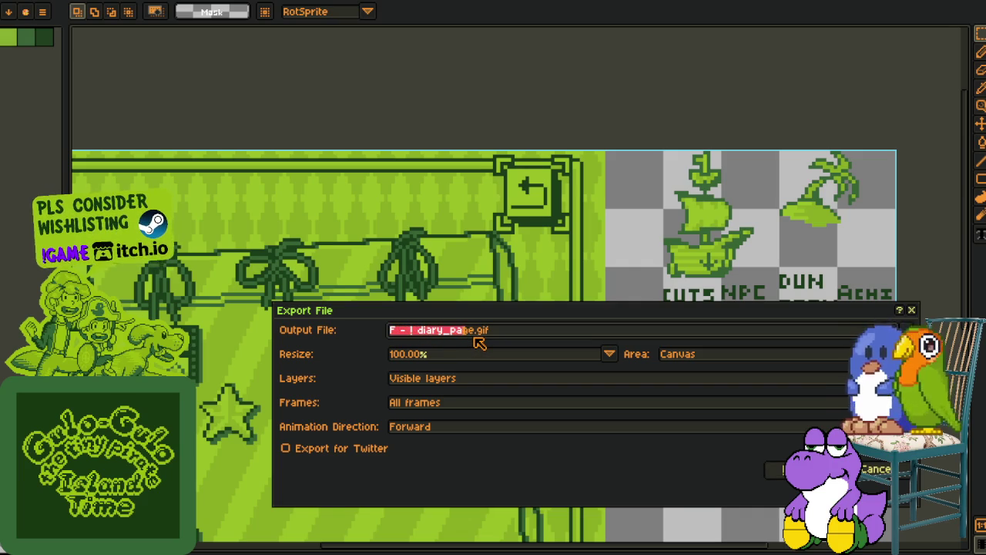
pyautogui.write('menu')
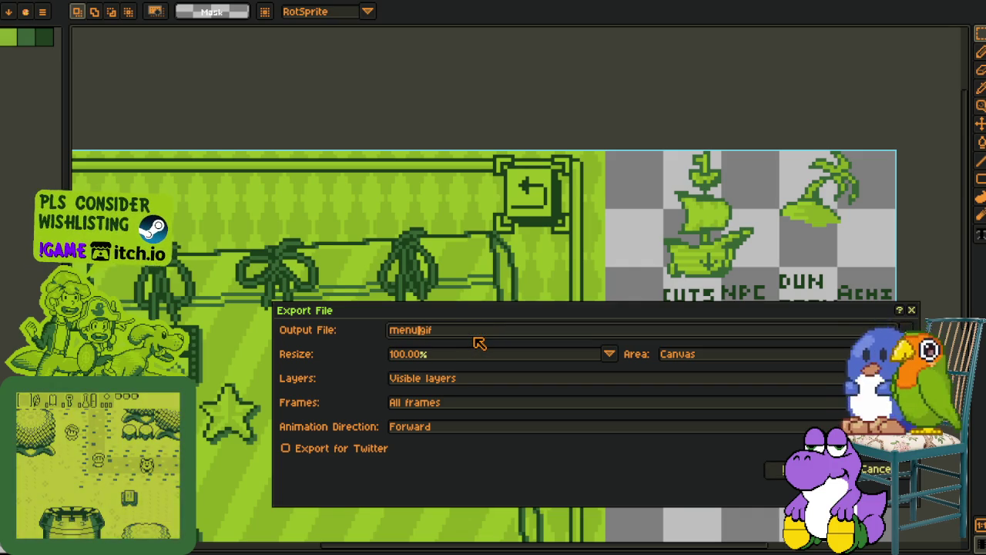
pyautogui.write('_pointer_example_')
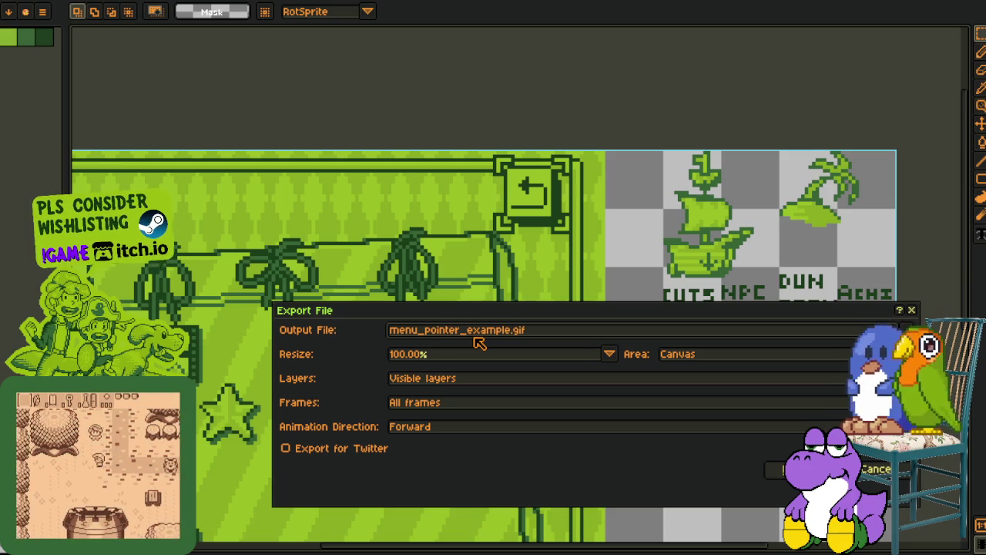
pyautogui.write('two_frames')
pyautogui.press('Return')
pyautogui.click(474, 339)
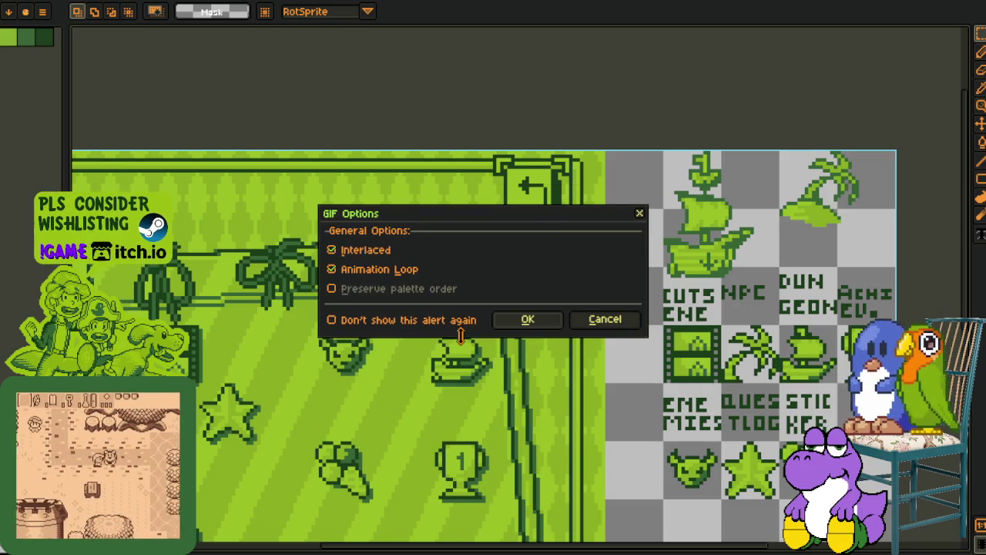
pyautogui.click(544, 325)
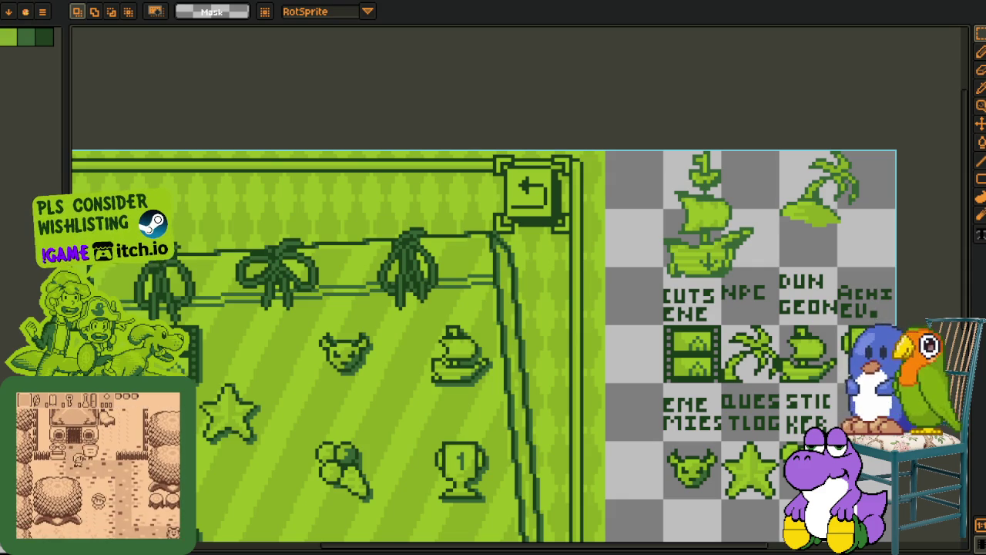
# Switch to the diary page sprite and briefly use the eyedropper before returning to the marquee tool
pyautogui.scroll(-2, 529, 530)
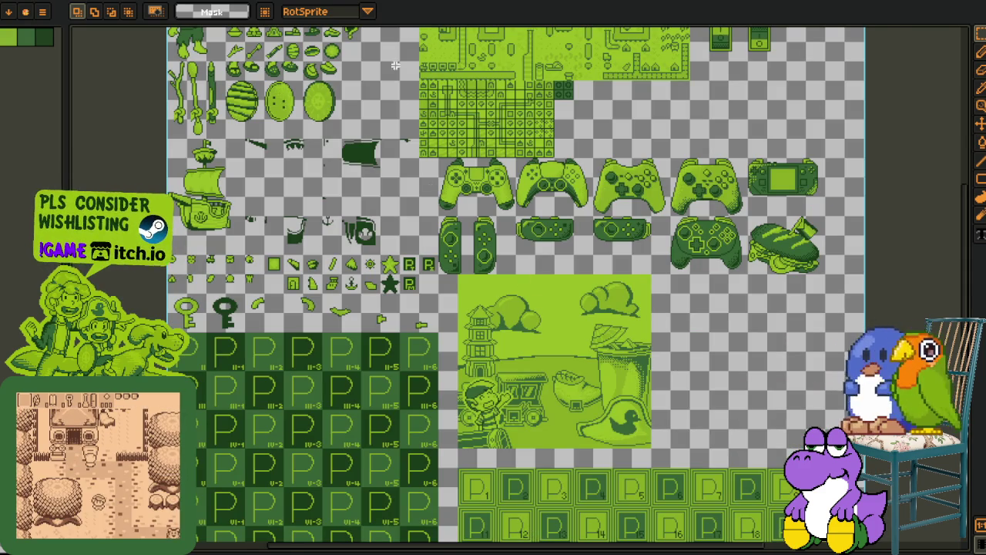
pyautogui.hotkey('ctrl', 'Tab')
pyautogui.press('i')
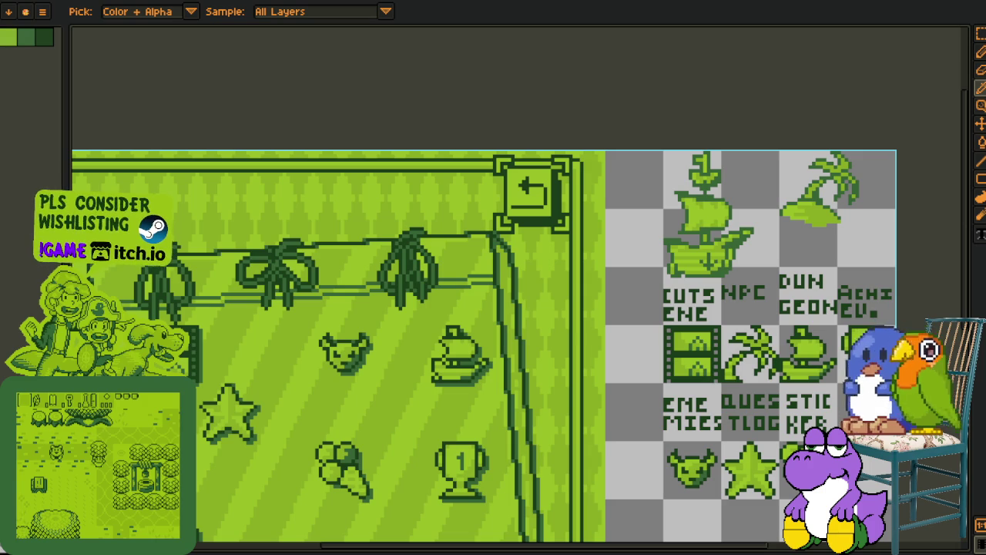
pyautogui.press('m')
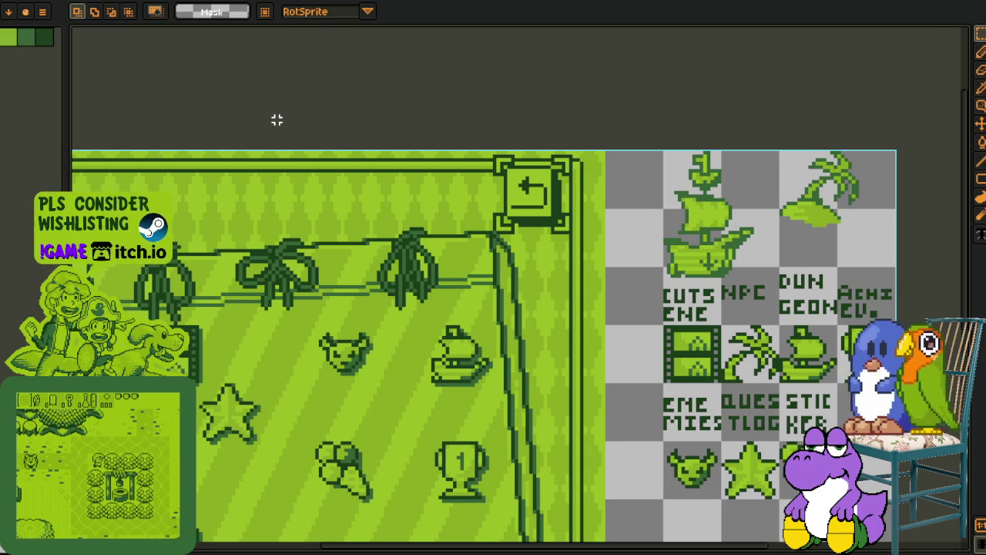
# Zoom around the canvas, then switch to the inventory mockup sprite with Ctrl+Tab
pyautogui.scroll(1, 409, 134)
pyautogui.scroll(1, 383, 128)
pyautogui.scroll(1, 274, 175)
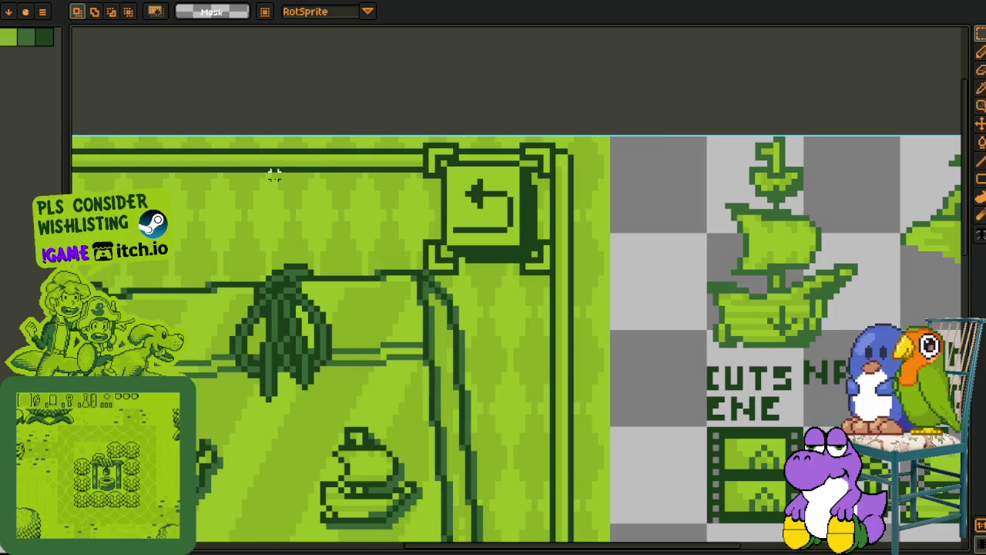
pyautogui.scroll(-1, 274, 176)
pyautogui.scroll(-3, 308, 200)
pyautogui.scroll(3, 404, 251)
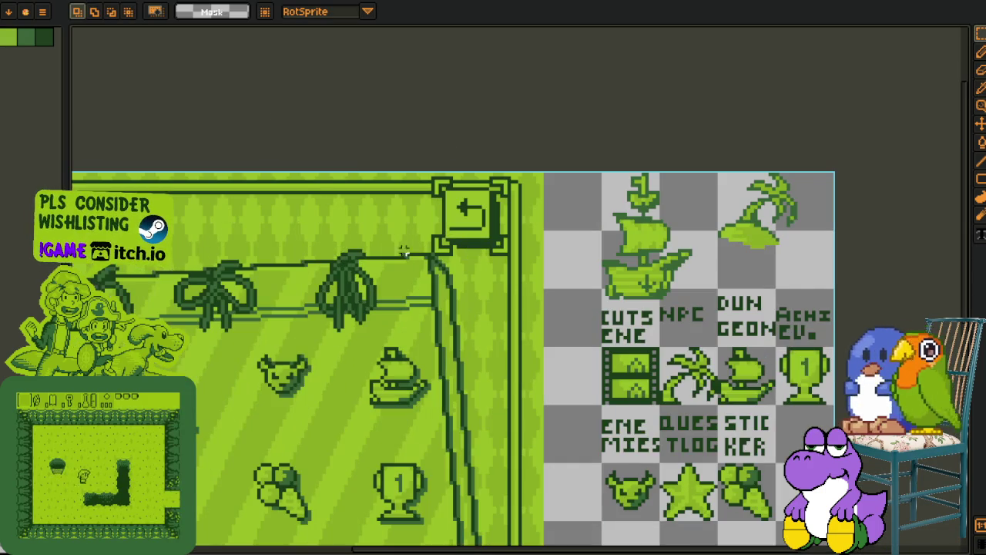
pyautogui.scroll(-2, 414, 223)
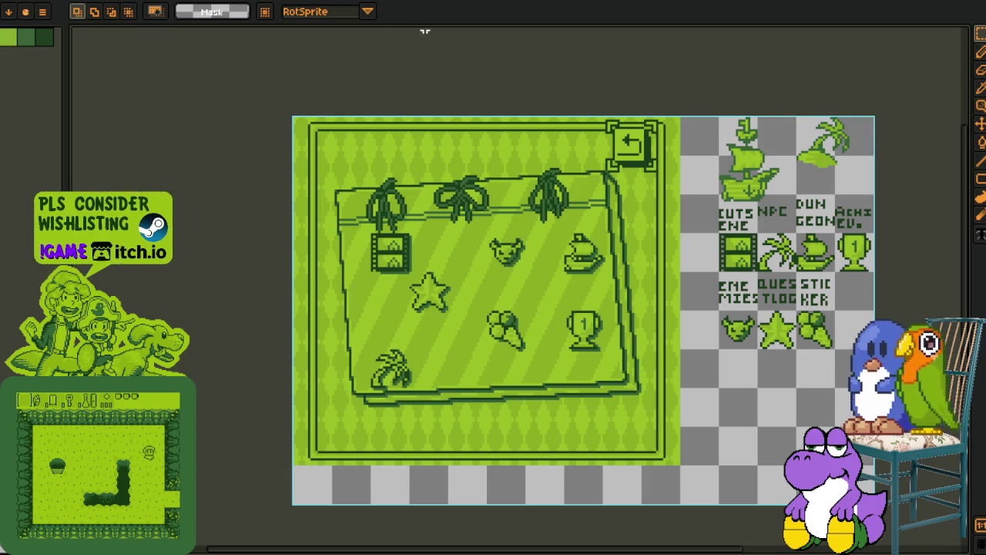
pyautogui.hotkey('ctrl', 'Tab')
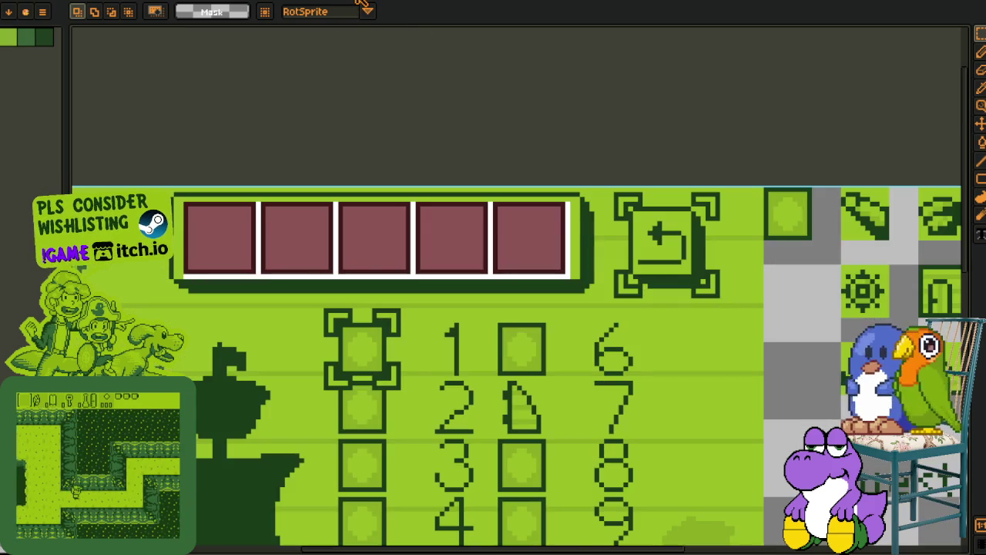
pyautogui.scroll(-2, 331, 77)
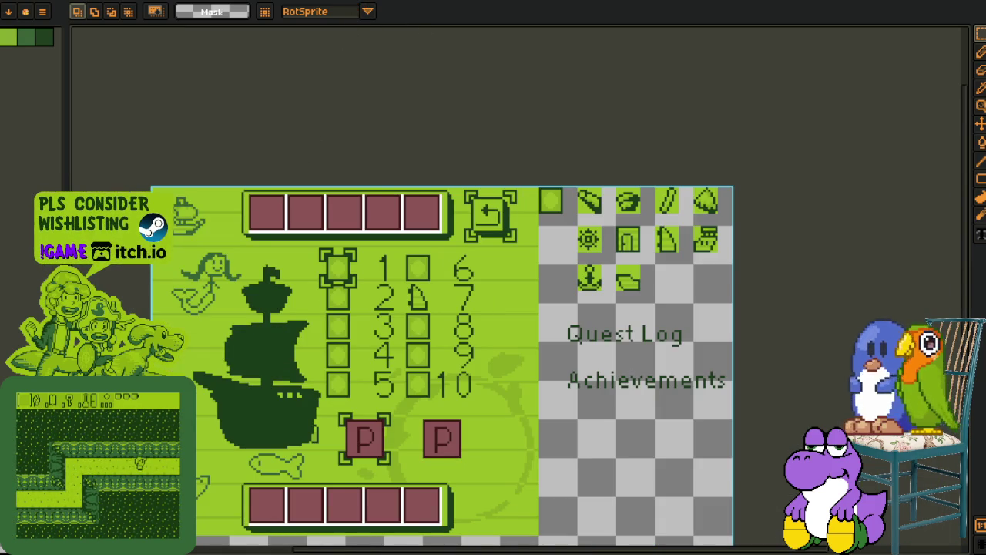
pyautogui.hotkey('alt', 'Tab')
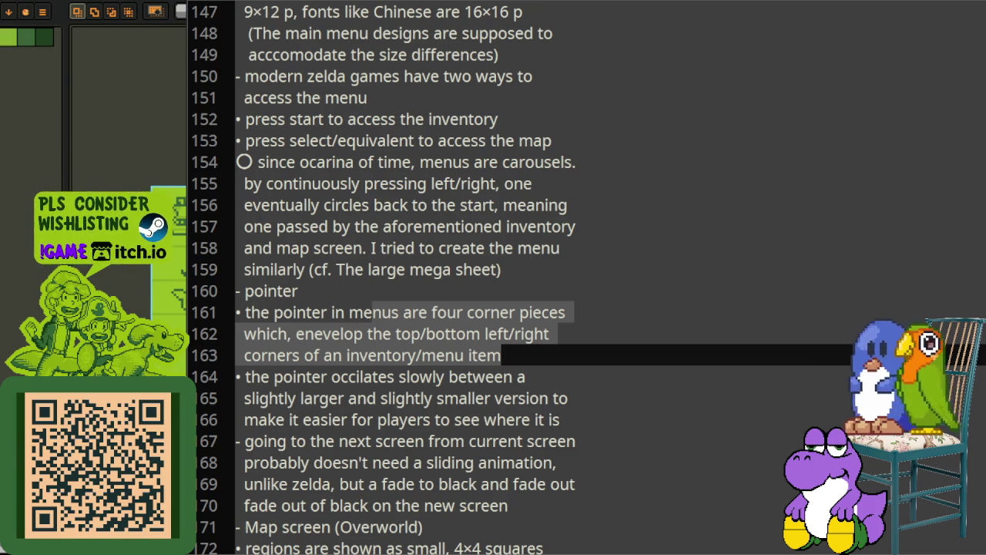
pyautogui.hotkey('alt', 'Tab')
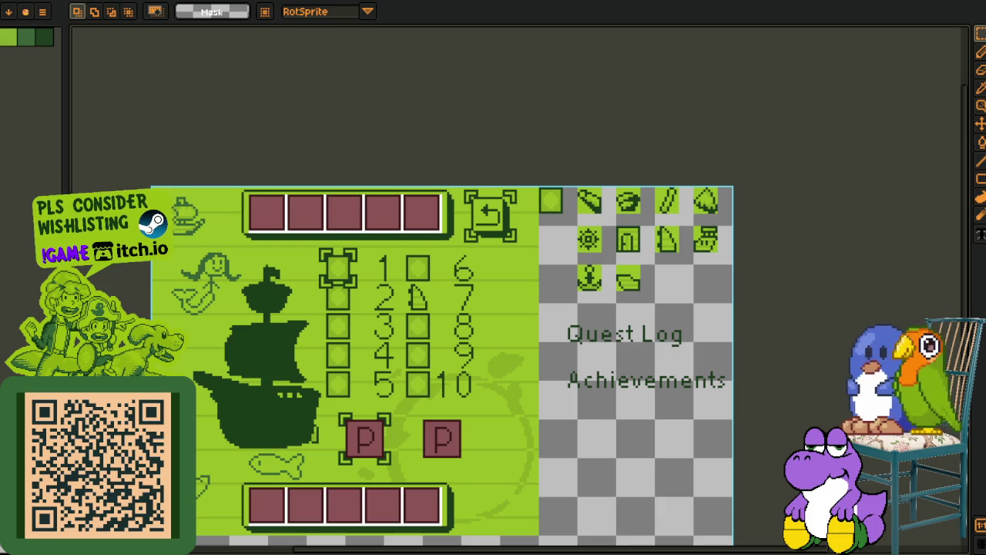
pyautogui.scroll(2, 531, 413)
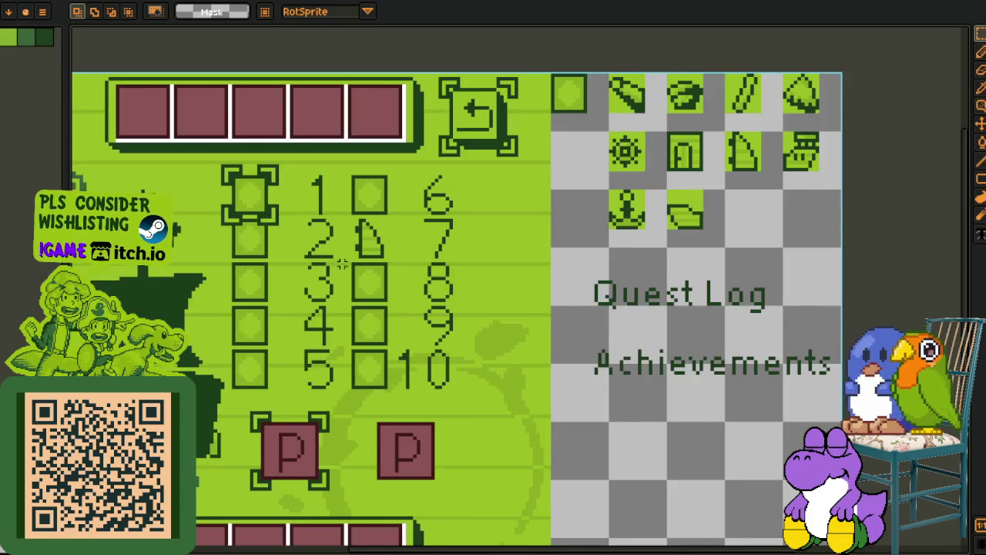
pyautogui.scroll(1, 385, 334)
pyautogui.scroll(-1, 385, 334)
pyautogui.scroll(-2, 392, 227)
pyautogui.scroll(1, 380, 248)
pyautogui.scroll(-1, 373, 265)
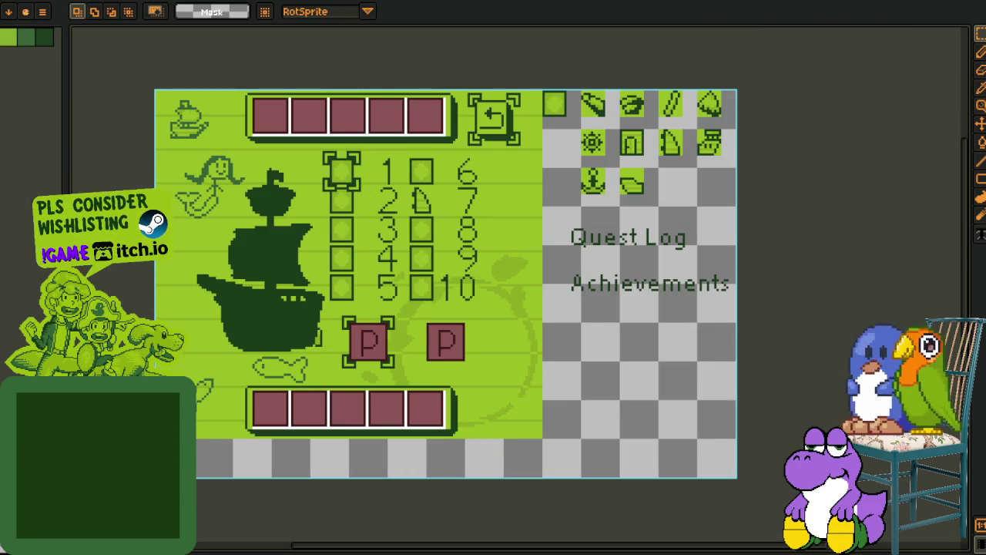
pyautogui.press('Tab')
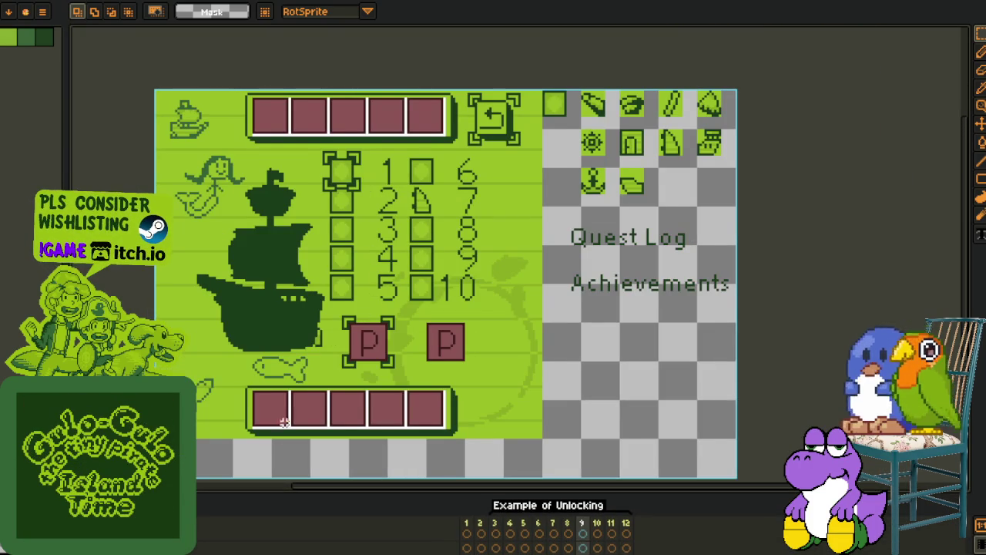
pyautogui.scroll(1, 349, 320)
pyautogui.scroll(1, 352, 312)
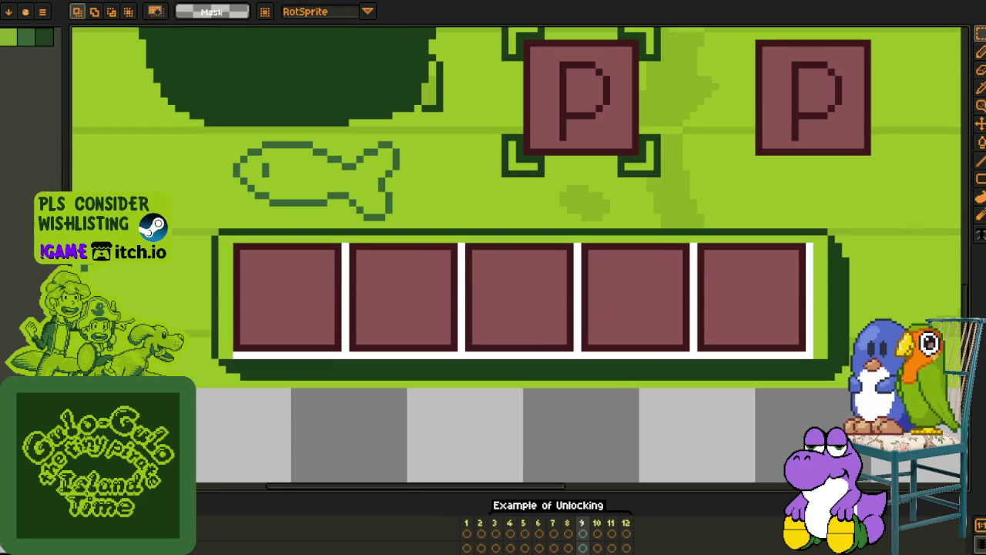
pyautogui.scroll(-1, 231, 348)
pyautogui.scroll(-1, 333, 239)
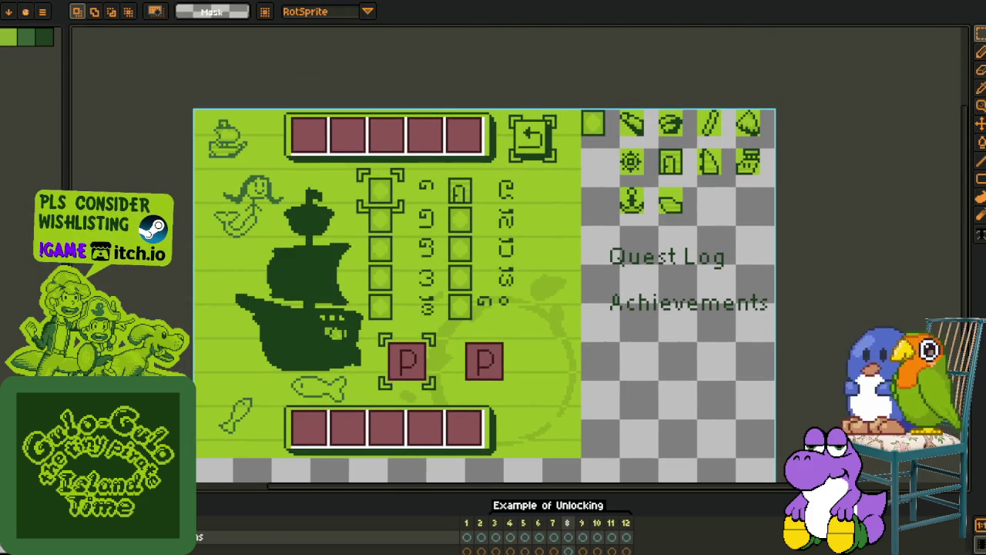
pyautogui.click(15, 2)
# Export the dungeon-tracker animation as dungeon_tracker_example.gif, accepting the layers warning and GIF options
pyautogui.click(161, 99)
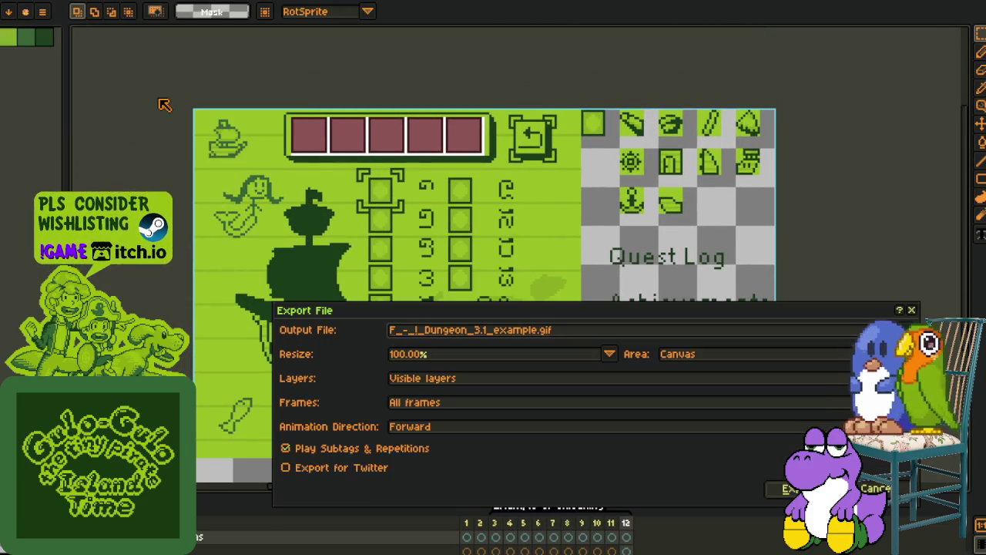
pyautogui.click(532, 329)
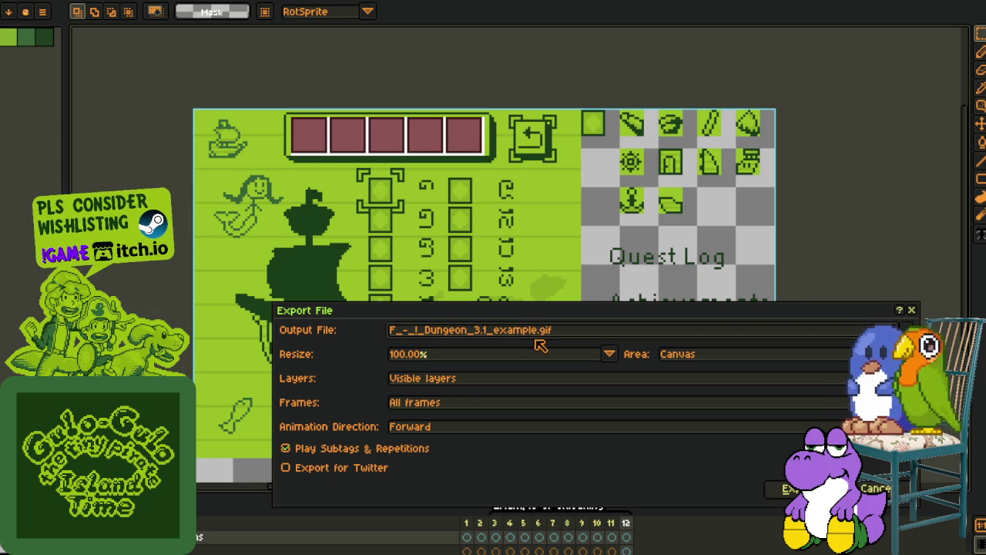
pyautogui.hotkey('shift', 'Home')
pyautogui.write('dungeon_tracker')
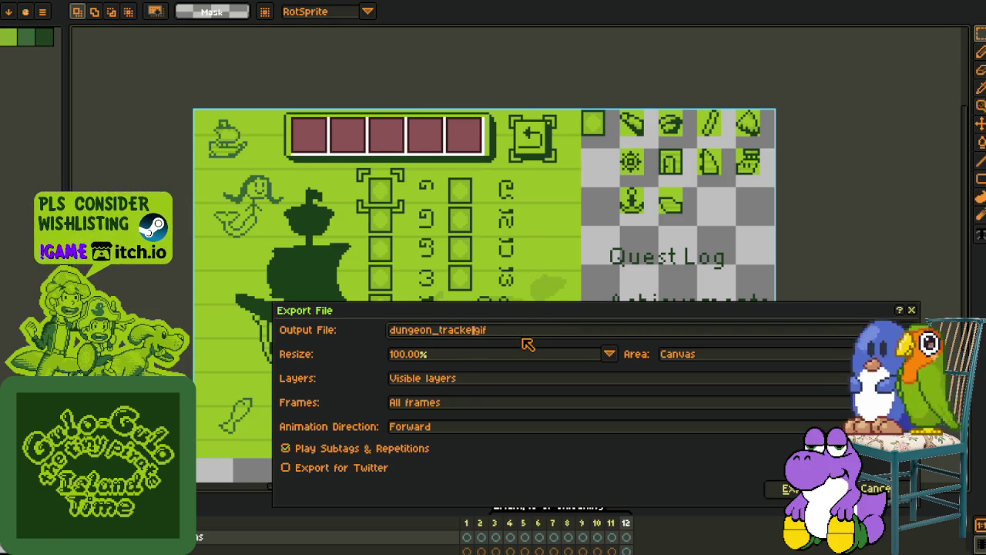
pyautogui.write('_exam')
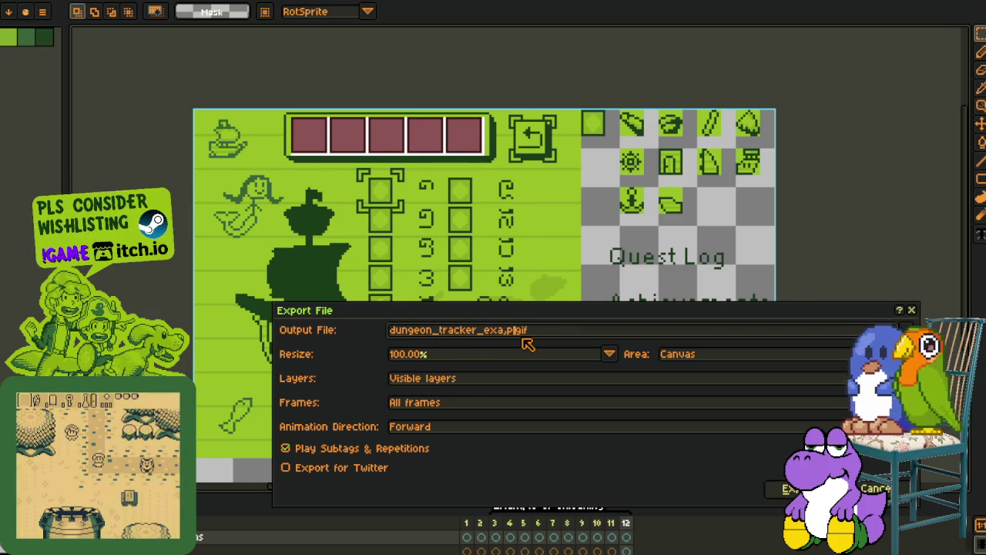
pyautogui.write('pl')
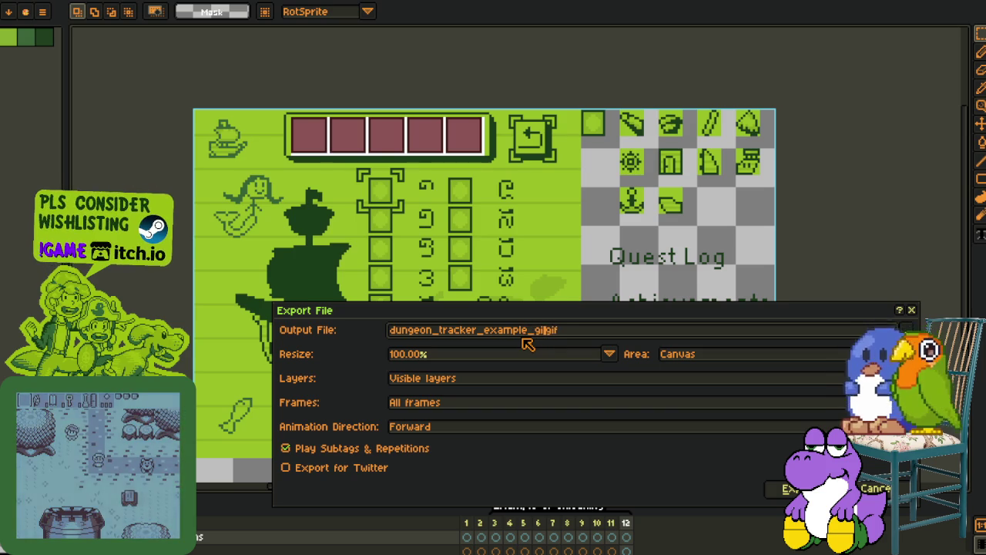
pyautogui.write('e')
pyautogui.press('Return')
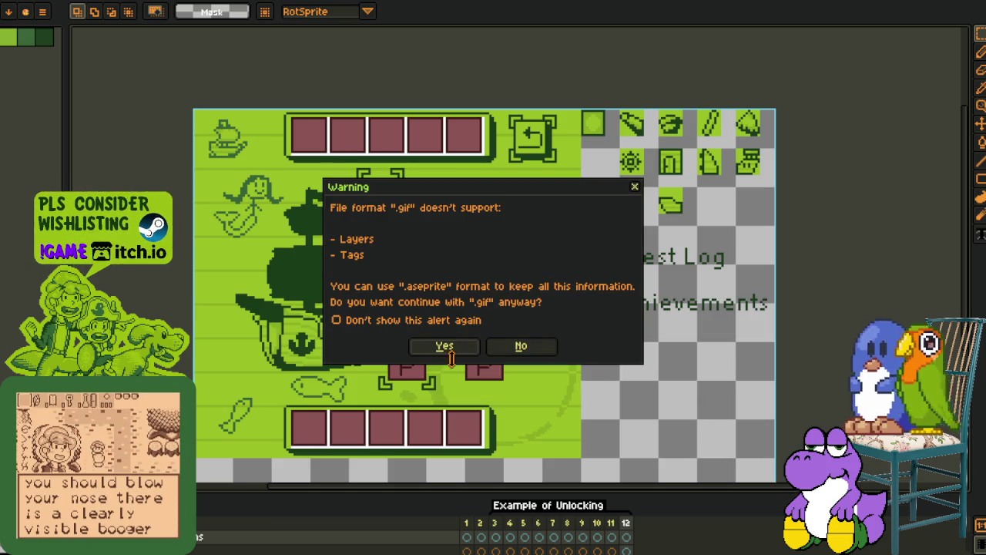
pyautogui.click(442, 346)
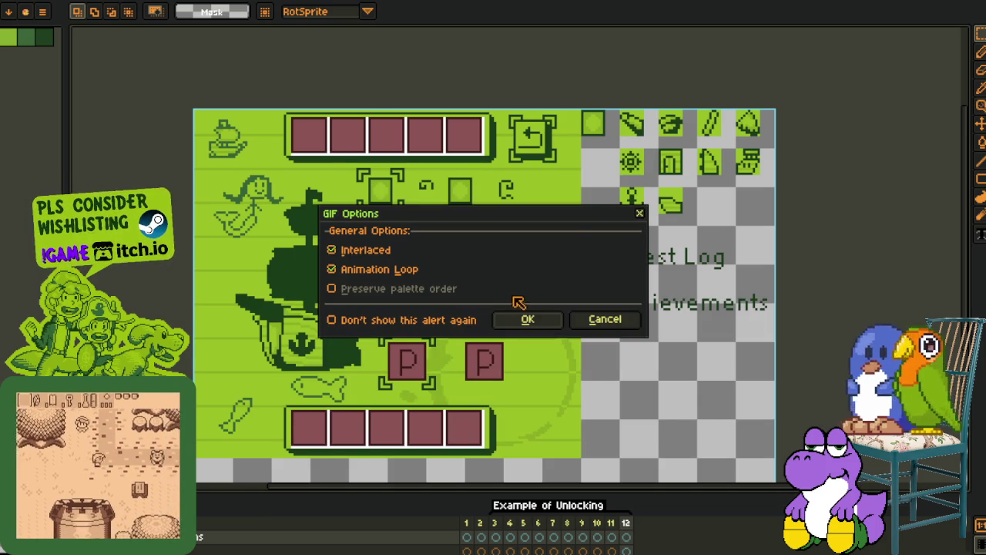
pyautogui.click(527, 319)
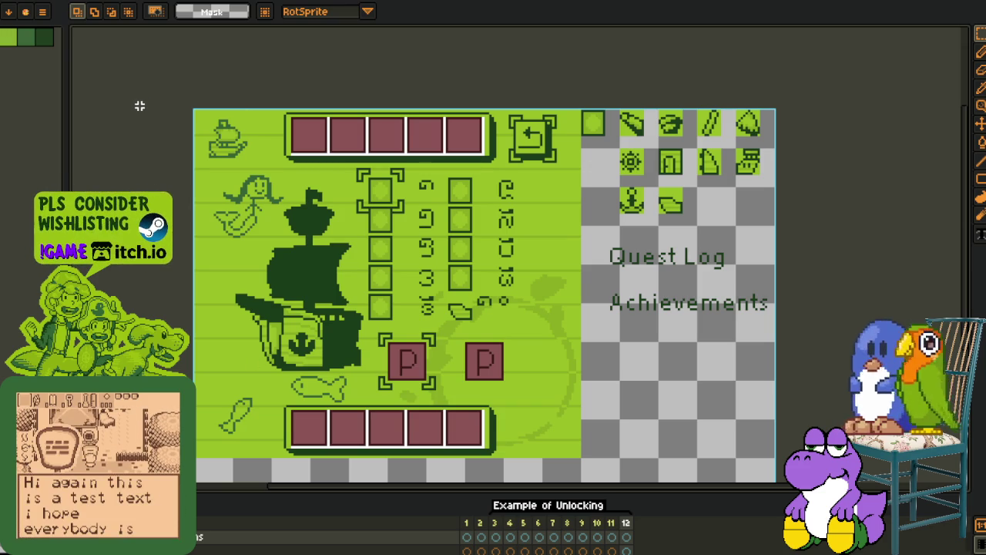
# Zoom and pan over the mockup's number grid and ship area
pyautogui.scroll(2, 414, 349)
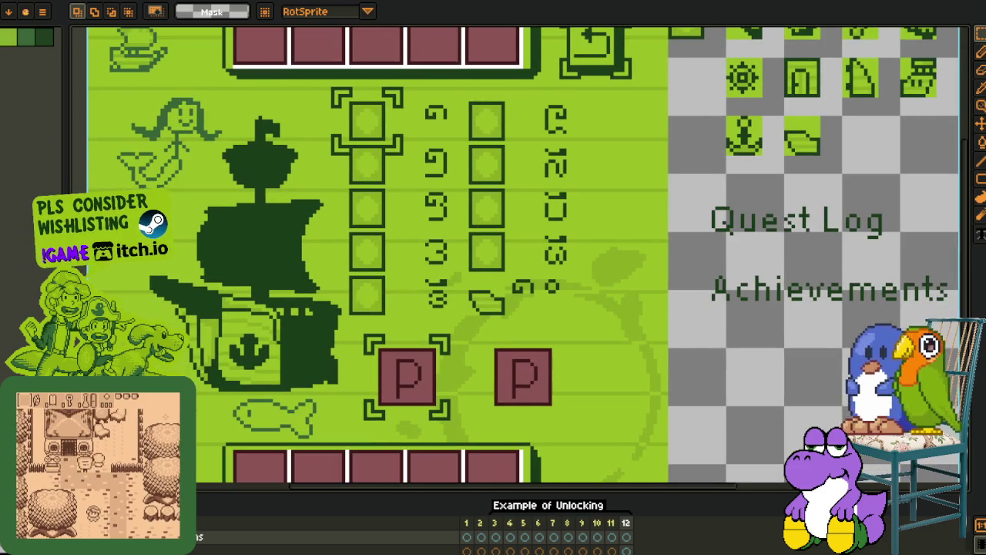
pyautogui.moveTo(398, 136)
pyautogui.mouseDown()
pyautogui.moveTo(352, 191)
pyautogui.moveTo(375, 243)
pyautogui.mouseUp()
pyautogui.scroll(2, 375, 243)
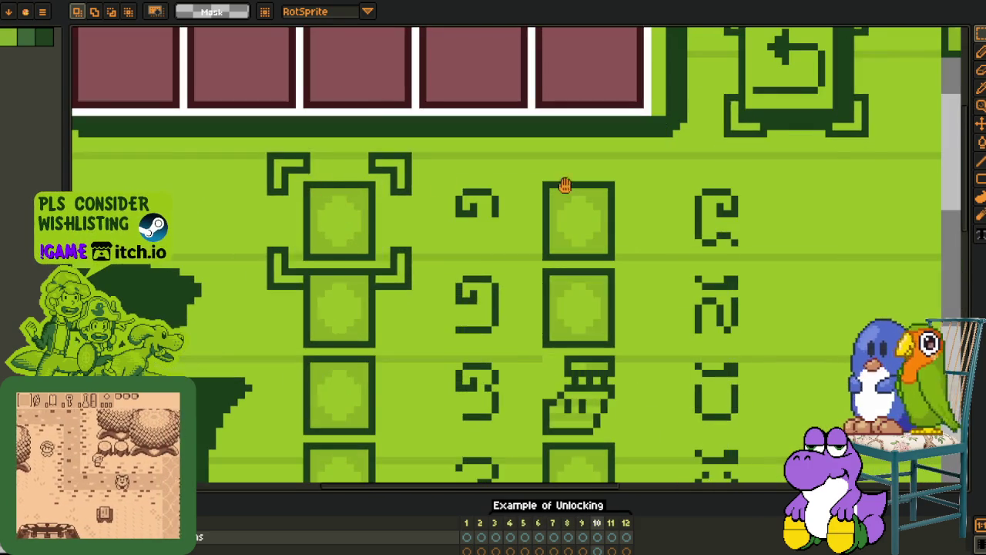
pyautogui.scroll(1, 563, 185)
pyautogui.scroll(-3, 502, 211)
pyautogui.scroll(-3, 463, 296)
pyautogui.moveTo(429, 321); pyautogui.dragTo(439, 279)
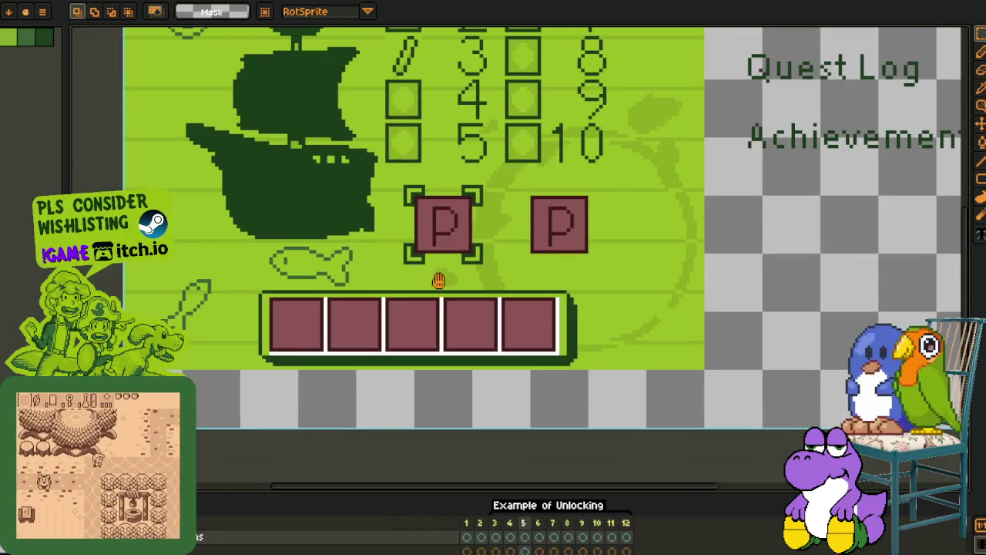
# Switch to the tile sheet sprite, then Alt+Tab back to the design notes
pyautogui.press('i')
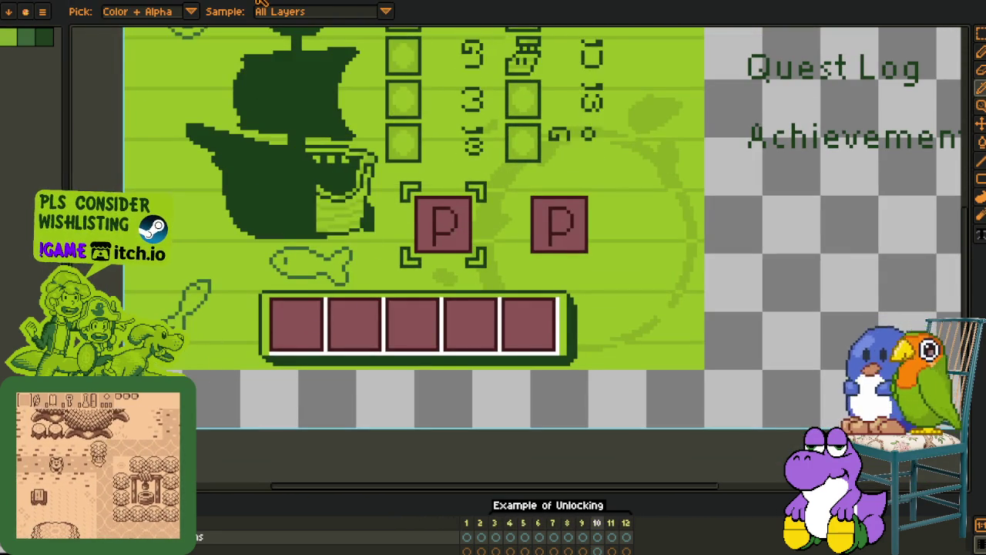
pyautogui.hotkey('ctrl', 'Tab')
pyautogui.press('v')
pyautogui.scroll(-2, 334, 172)
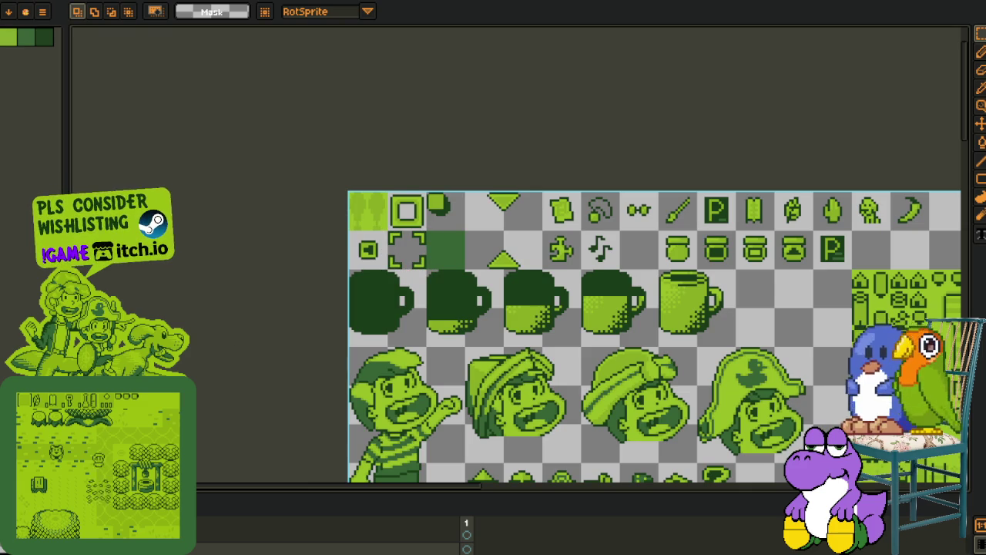
pyautogui.hotkey('alt', 'Tab')
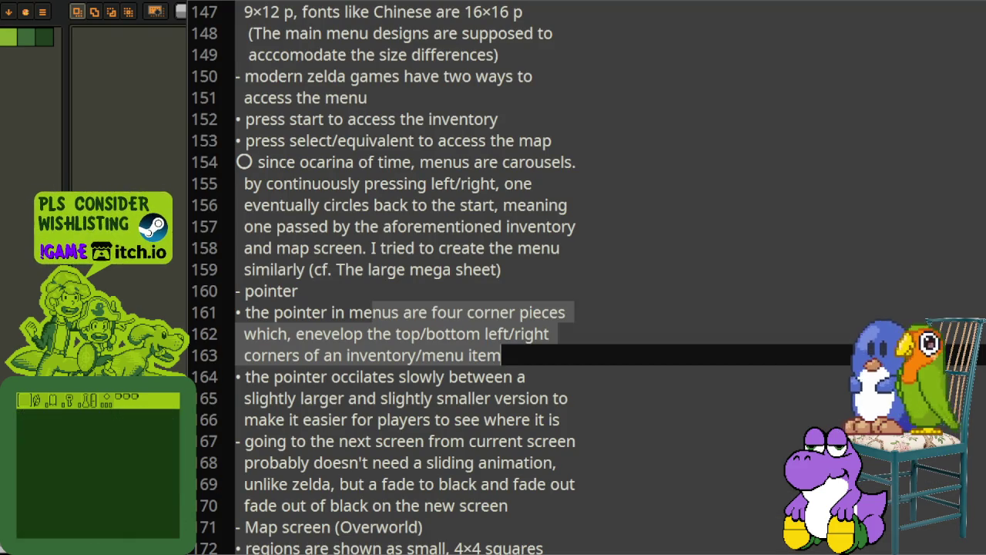
# Read through the pointer and screen-transition notes, highlighting sentences around lines 166-170
pyautogui.click(331, 333)
pyautogui.moveTo(238, 312); pyautogui.dragTo(395, 376)
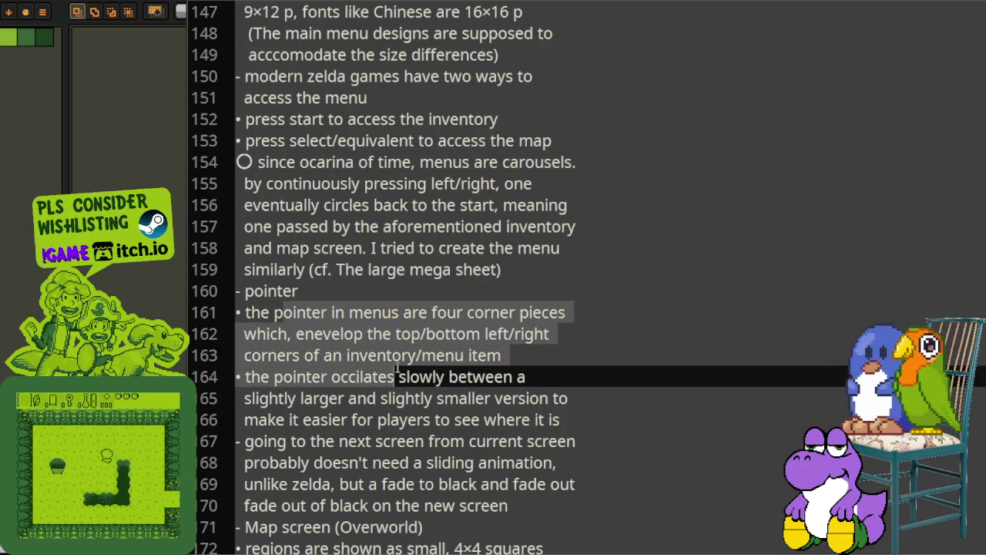
pyautogui.scroll(-1, 543, 354)
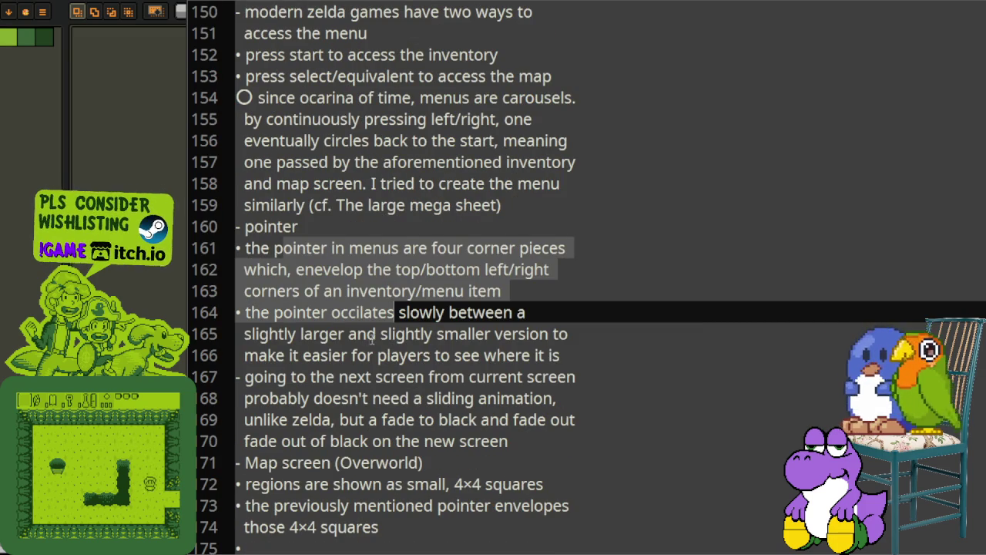
pyautogui.click(486, 333)
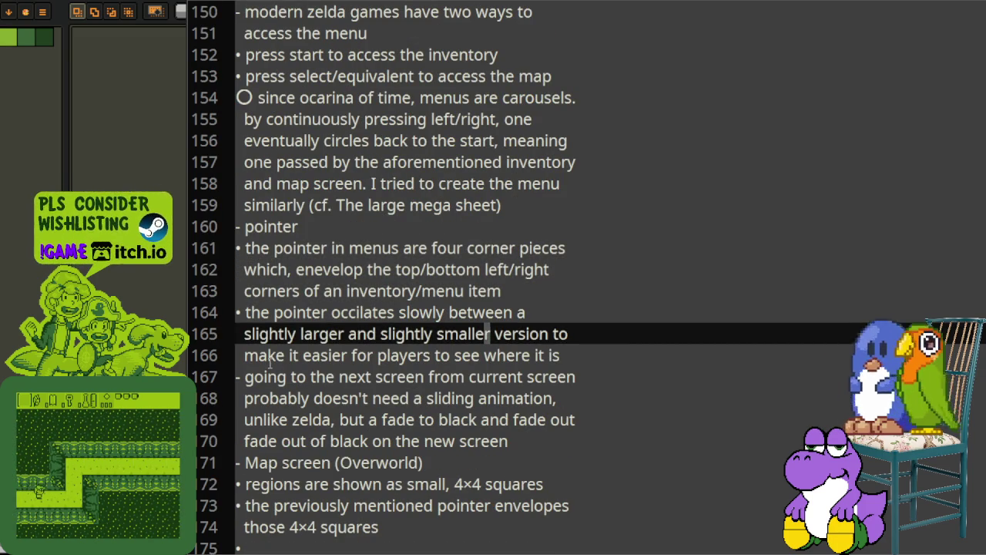
pyautogui.moveTo(267, 355); pyautogui.dragTo(561, 356)
pyautogui.scroll(-1, 562, 356)
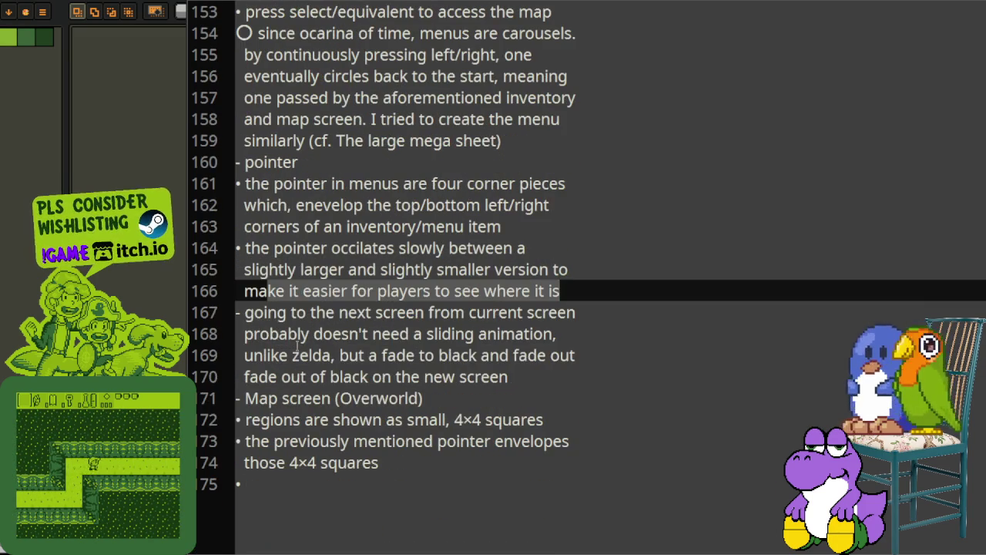
pyautogui.moveTo(242, 312); pyautogui.dragTo(471, 339)
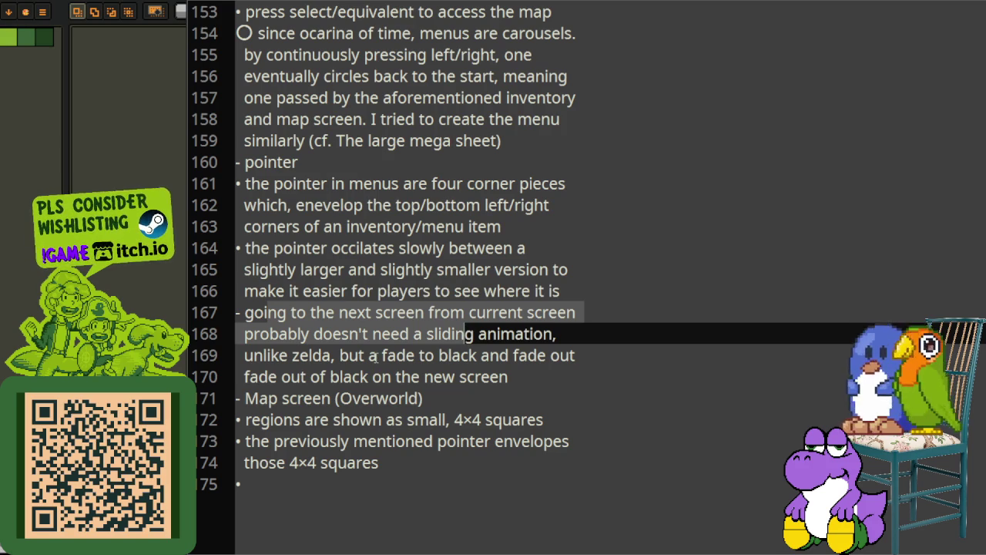
pyautogui.moveTo(380, 355); pyautogui.dragTo(510, 355)
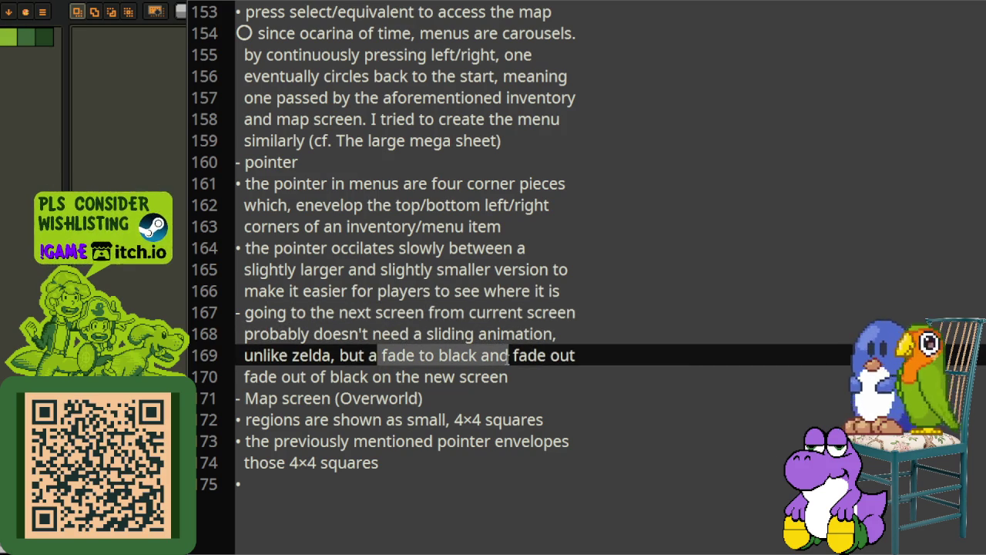
# Delete the repeated 'fade out' on line 170 and check the corrected sentence
pyautogui.click(333, 377)
pyautogui.moveTo(310, 377); pyautogui.dragTo(246, 376)
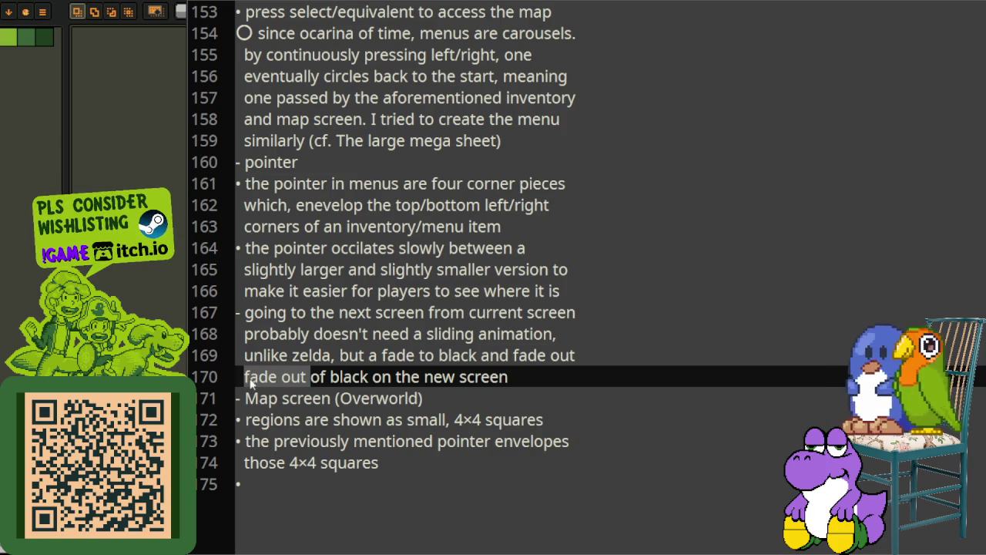
pyautogui.press('BackSpace')
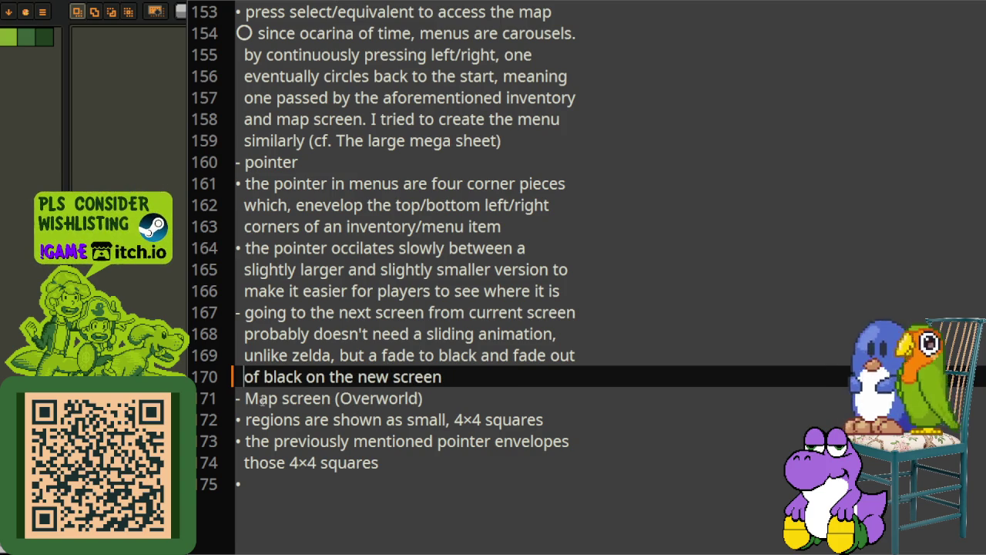
pyautogui.moveTo(443, 376); pyautogui.dragTo(385, 355)
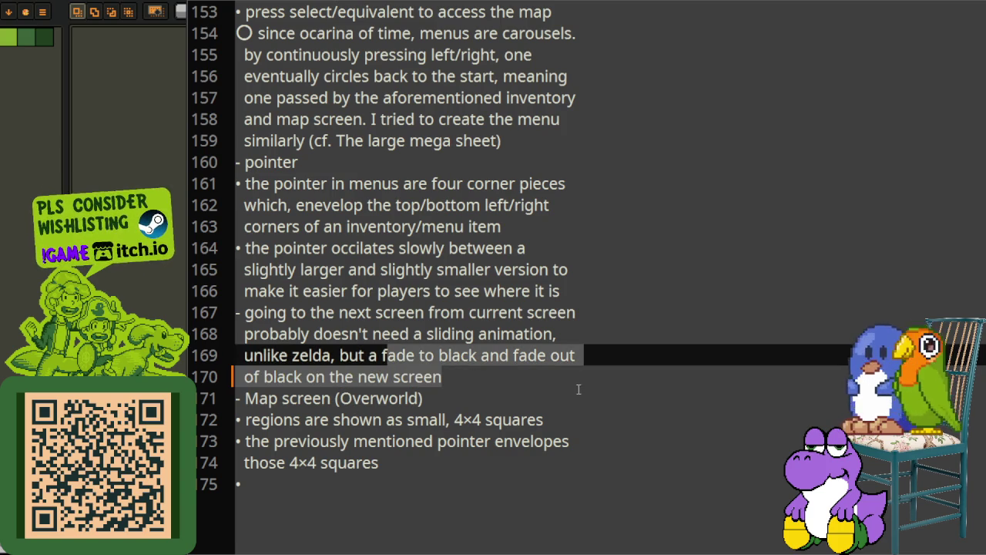
pyautogui.click(480, 399)
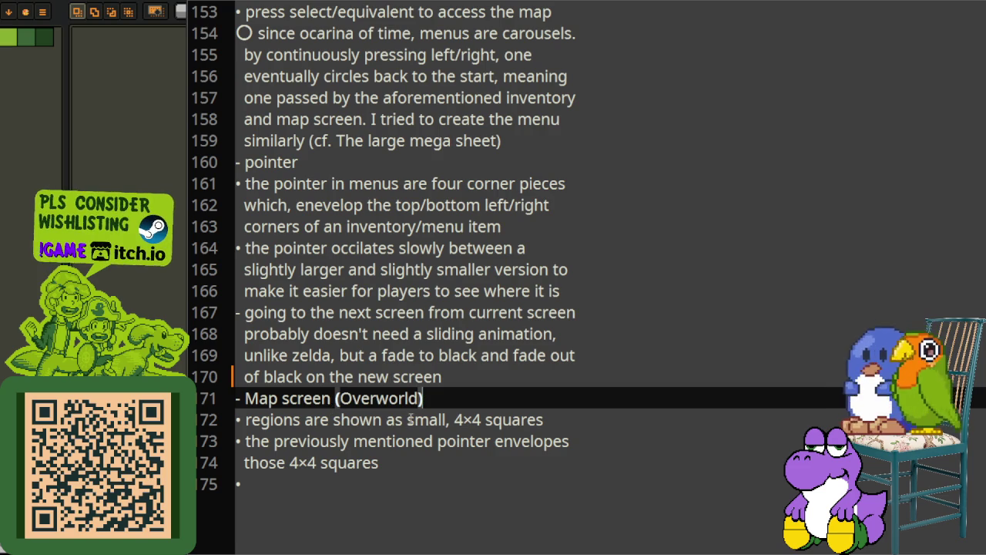
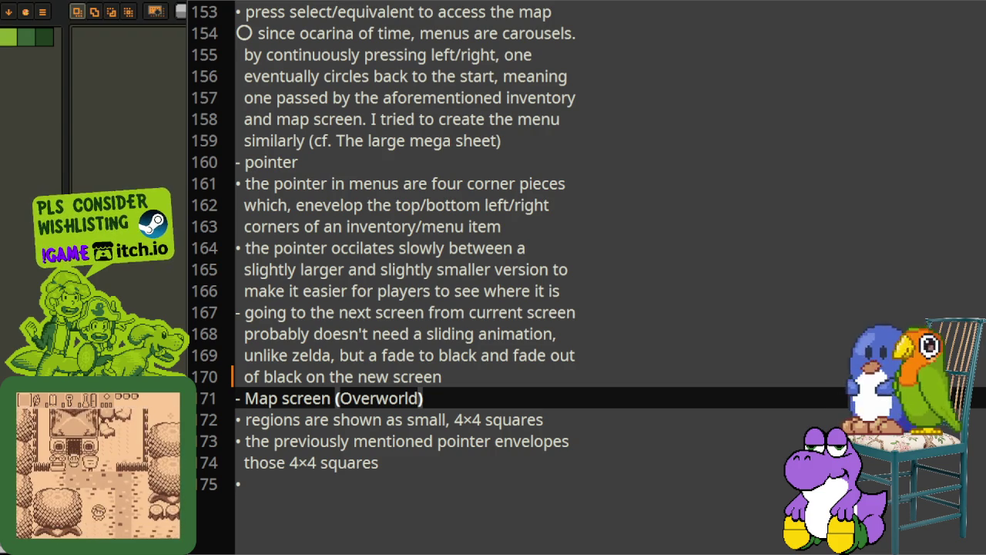
# Switch from the design notes back to Aseprite, which shows the green menu tile grid
pyautogui.hotkey('alt', 'Tab')
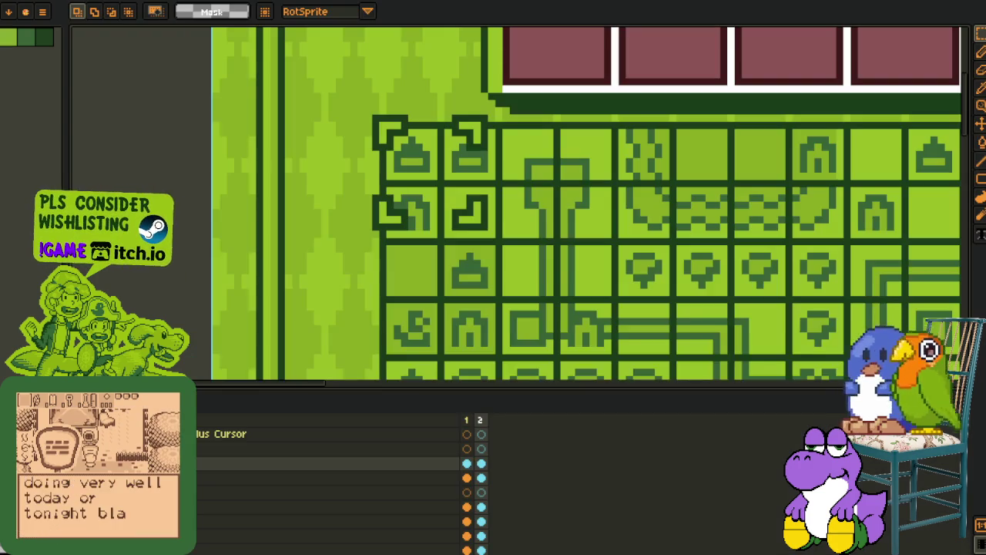
# Select the pointer's right corner pieces, shift them outward and commit the move
pyautogui.moveTo(440, 89); pyautogui.dragTo(543, 265)
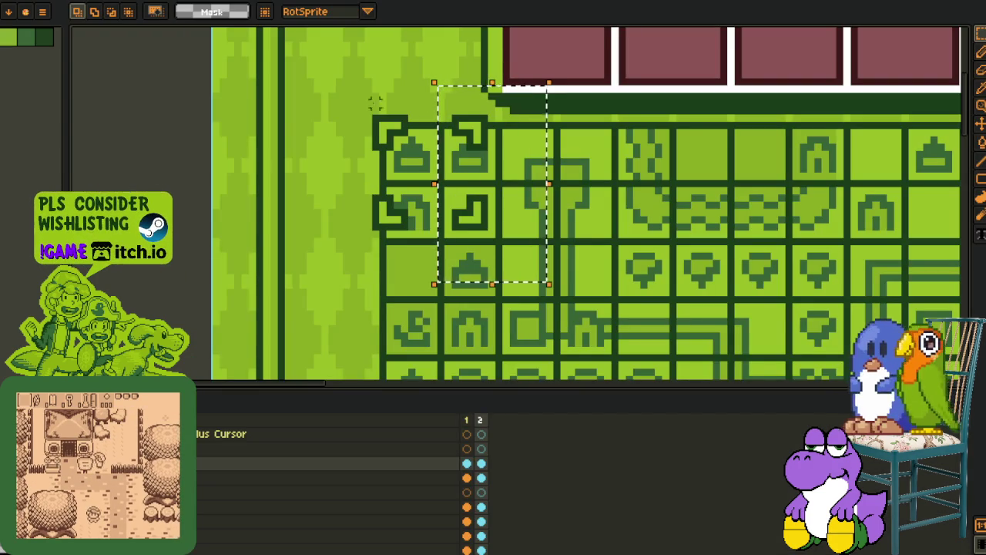
pyautogui.moveTo(318, 76); pyautogui.dragTo(564, 306)
pyautogui.moveTo(441, 82); pyautogui.dragTo(527, 269)
pyautogui.moveTo(479, 202); pyautogui.dragTo(500, 209)
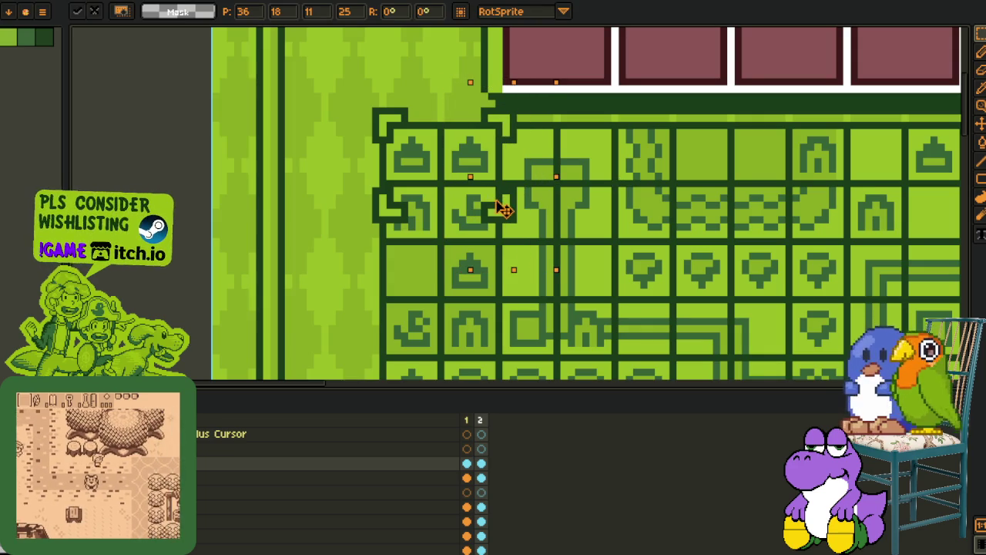
pyautogui.click(353, 169)
pyautogui.moveTo(353, 169); pyautogui.dragTo(522, 229)
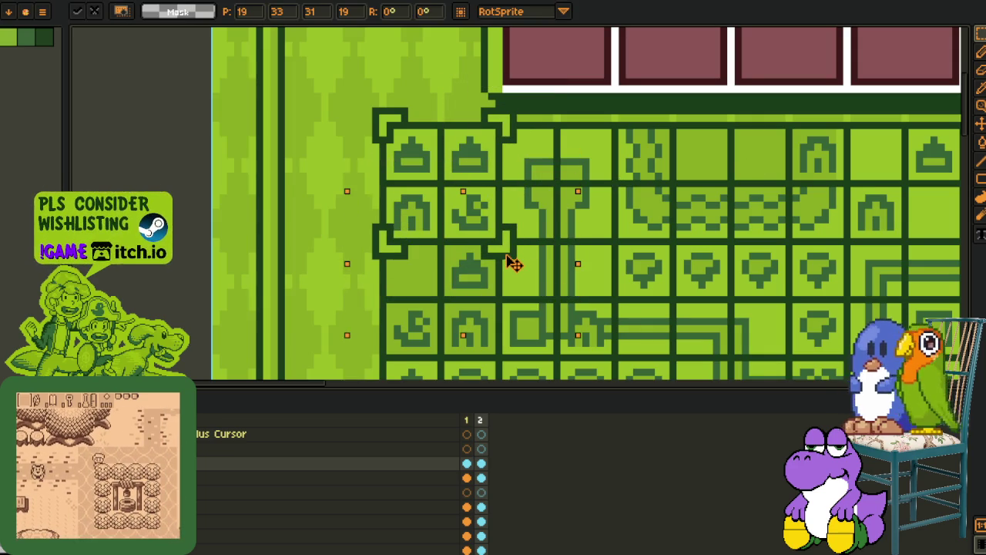
pyautogui.press('Return')
# Reposition the lower, left and top-right corner pieces around the 2×2 tile block
pyautogui.moveTo(347, 212); pyautogui.dragTo(511, 301)
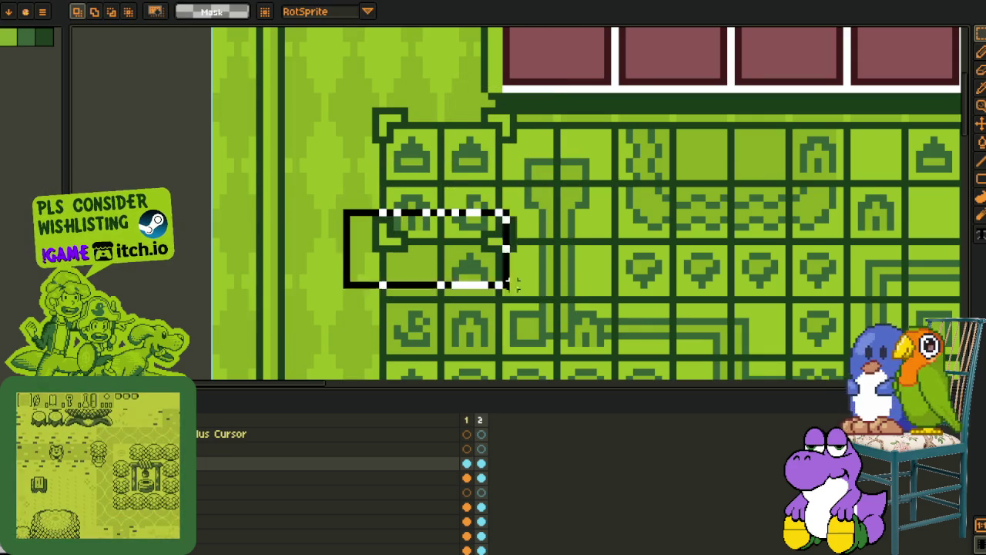
pyautogui.click(361, 112)
pyautogui.moveTo(361, 112); pyautogui.dragTo(612, 187)
pyautogui.click(661, 146)
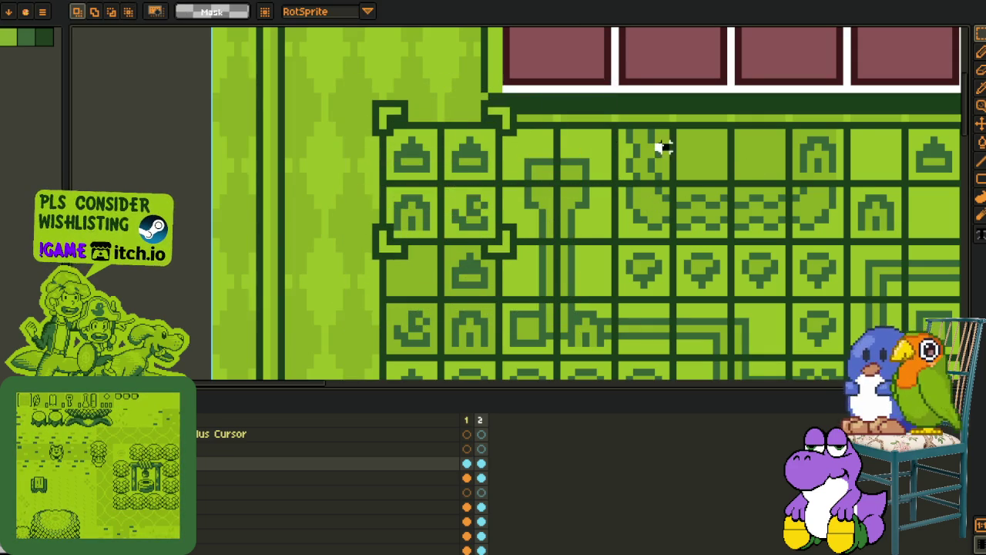
pyautogui.moveTo(299, 55); pyautogui.dragTo(440, 298)
pyautogui.moveTo(478, 81); pyautogui.dragTo(578, 293)
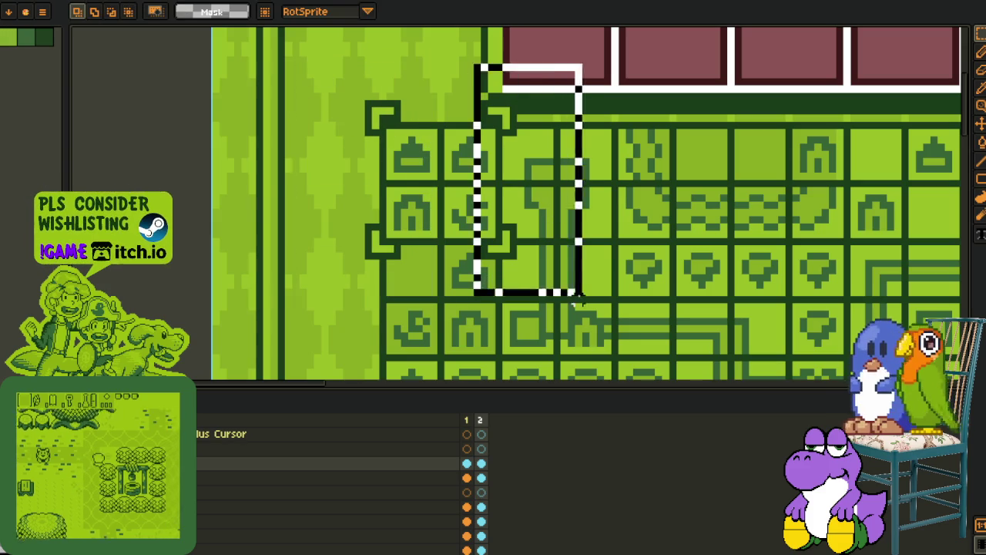
# Delete a layer from the stack and save the sprite sheet
pyautogui.rightClick(259, 467)
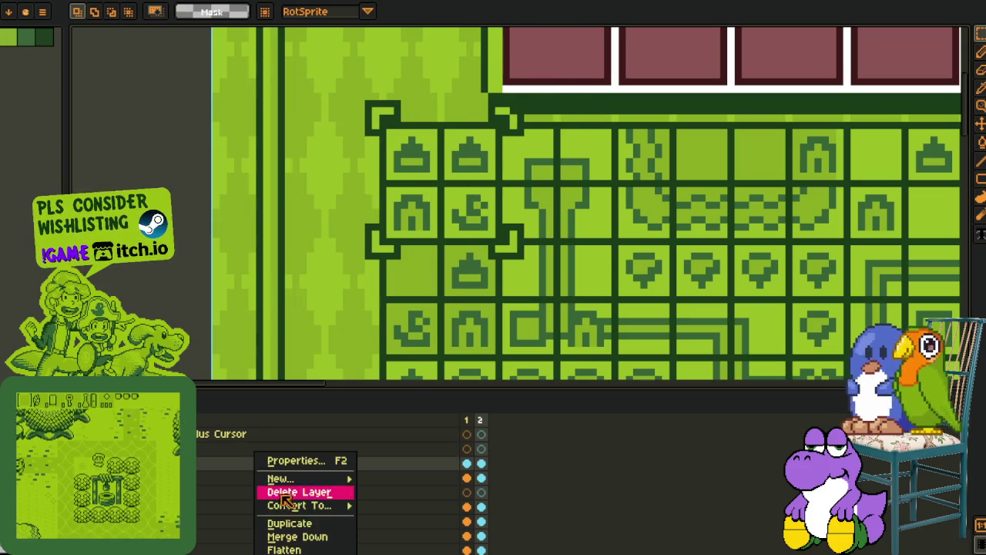
pyautogui.click(308, 535)
pyautogui.hotkey('ctrl', 's')
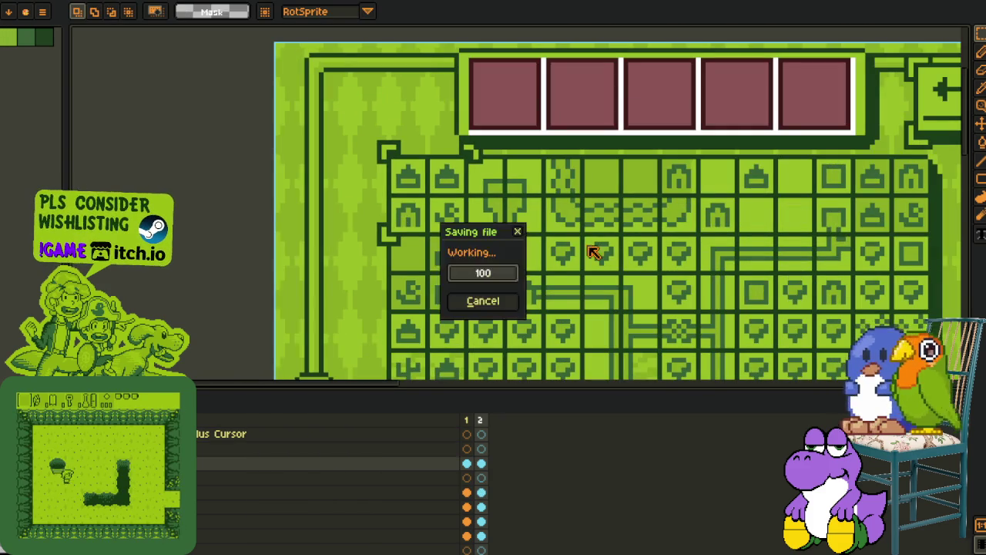
# Zoom and pan to inspect the bottom of the map mockup
pyautogui.scroll(-1, 424, 223)
pyautogui.scroll(-1, 432, 224)
pyautogui.scroll(1, 449, 224)
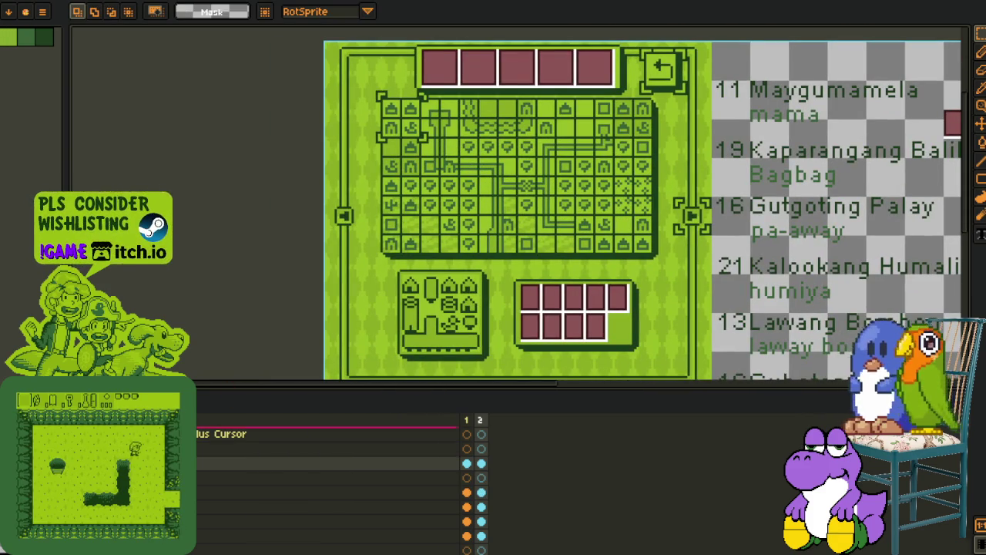
pyautogui.moveTo(449, 224); pyautogui.dragTo(421, 164)
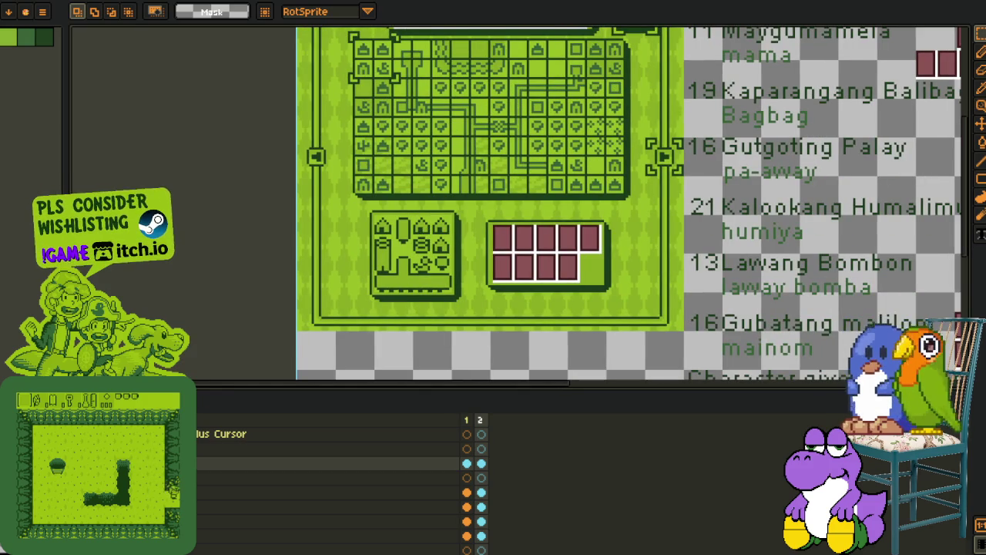
pyautogui.scroll(-1, 339, 477)
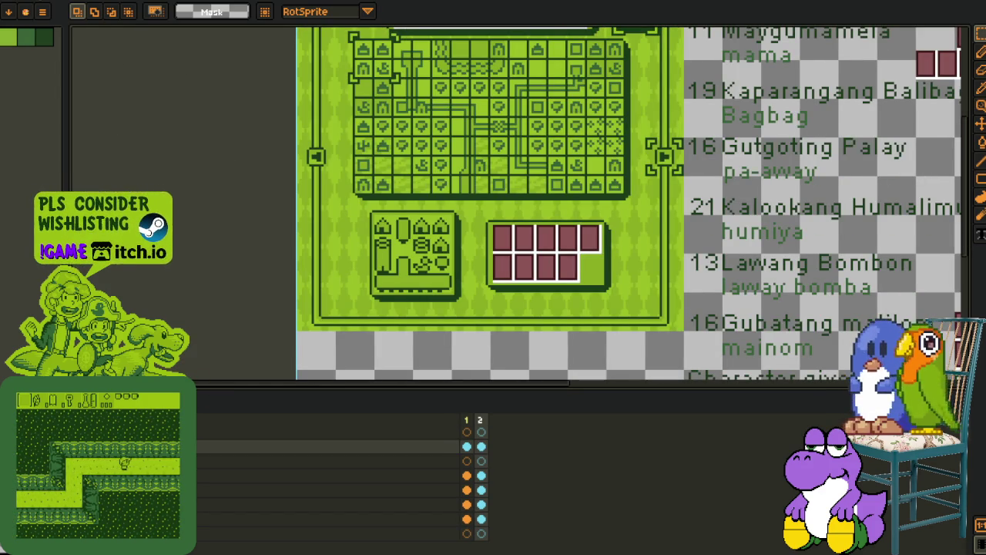
pyautogui.scroll(-3, 416, 154)
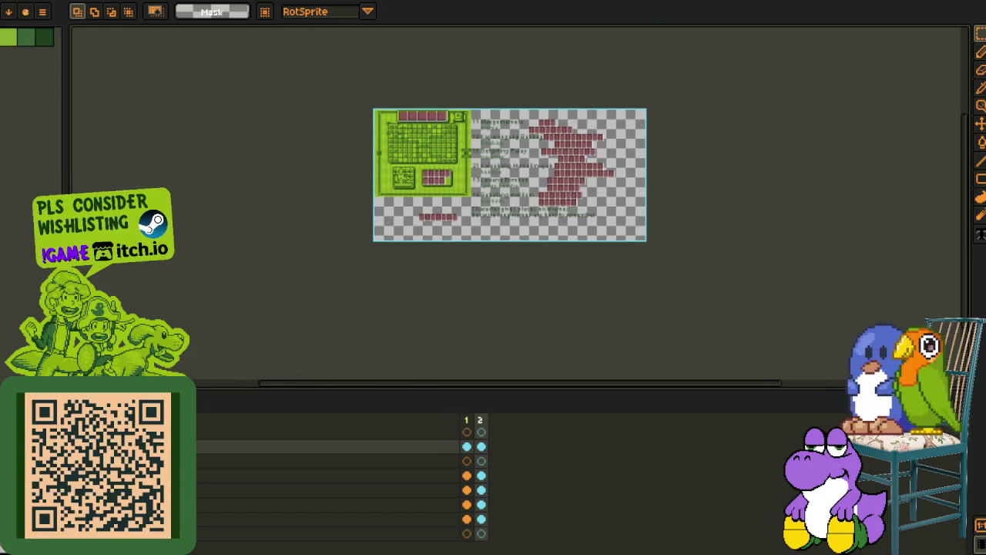
# Open the scripts folder from the File menu
pyautogui.click(42, 12)
pyautogui.click(200, 123)
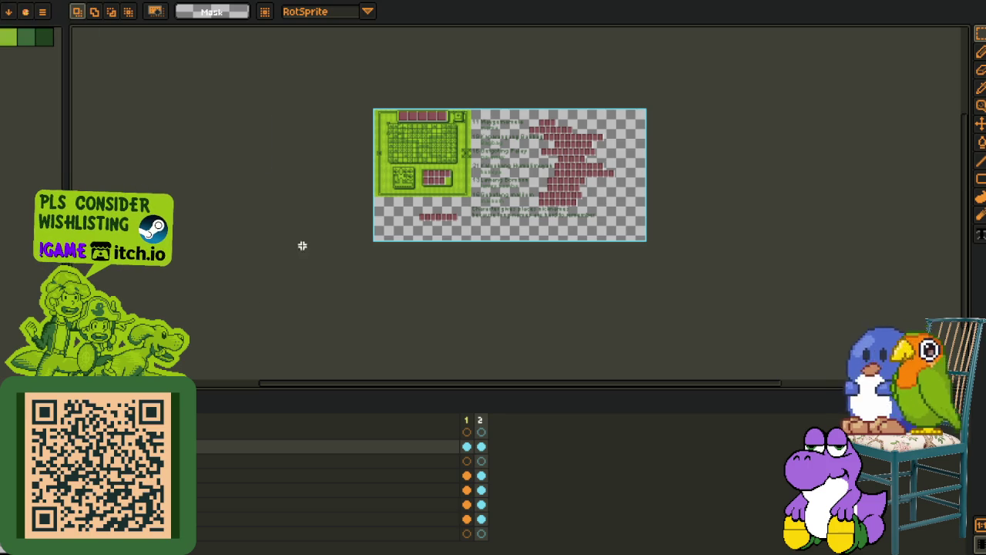
pyautogui.scroll(2, 432, 222)
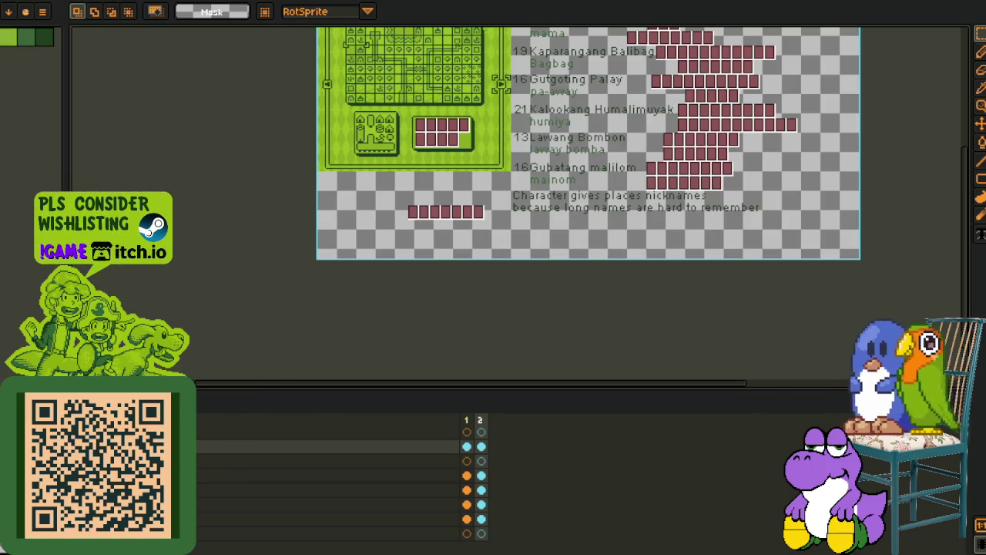
pyautogui.scroll(2, 343, 170)
pyautogui.scroll(4, 343, 169)
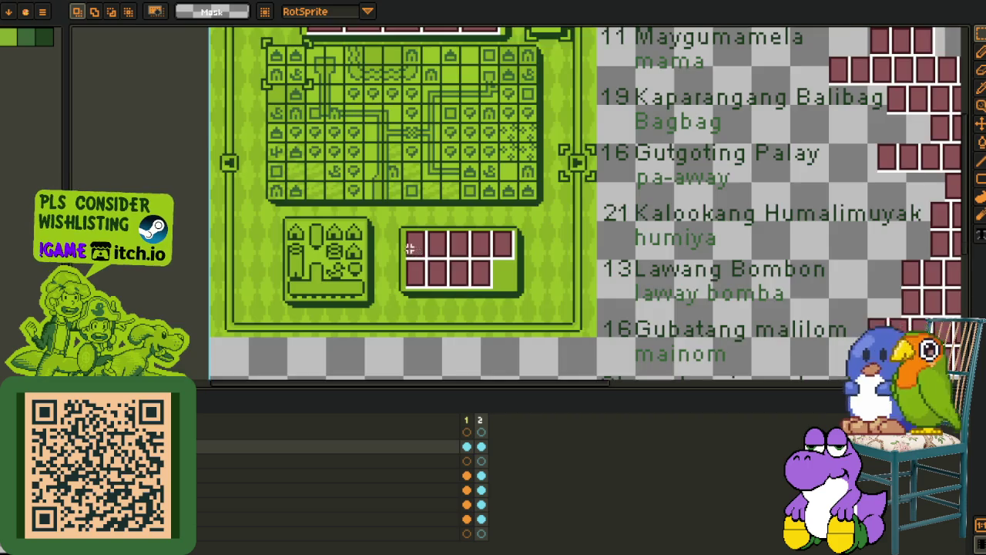
# Bring the whole sheet into view and drag a layer lower so the icon box is hidden
pyautogui.scroll(-3, 336, 297)
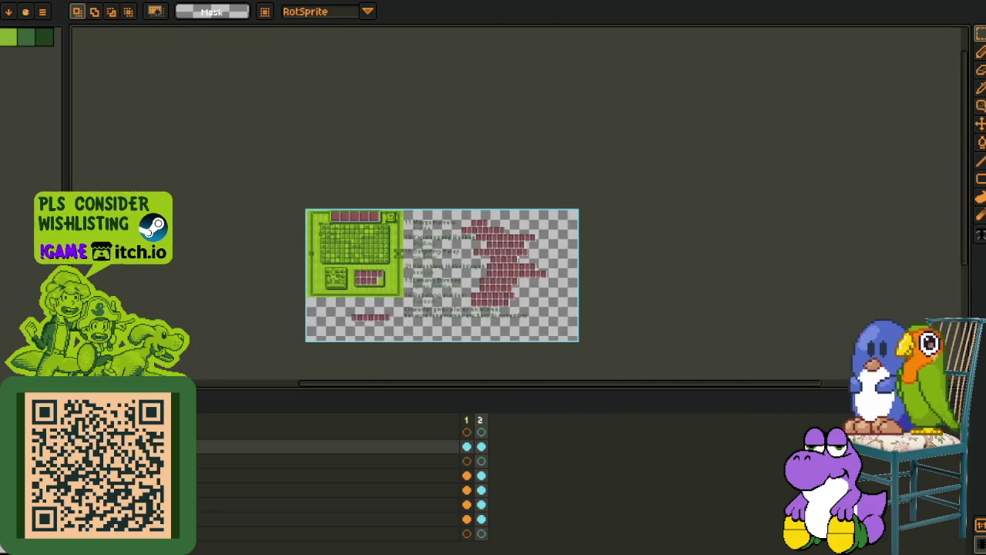
pyautogui.scroll(2, 312, 296)
pyautogui.moveTo(323, 300); pyautogui.dragTo(408, 154)
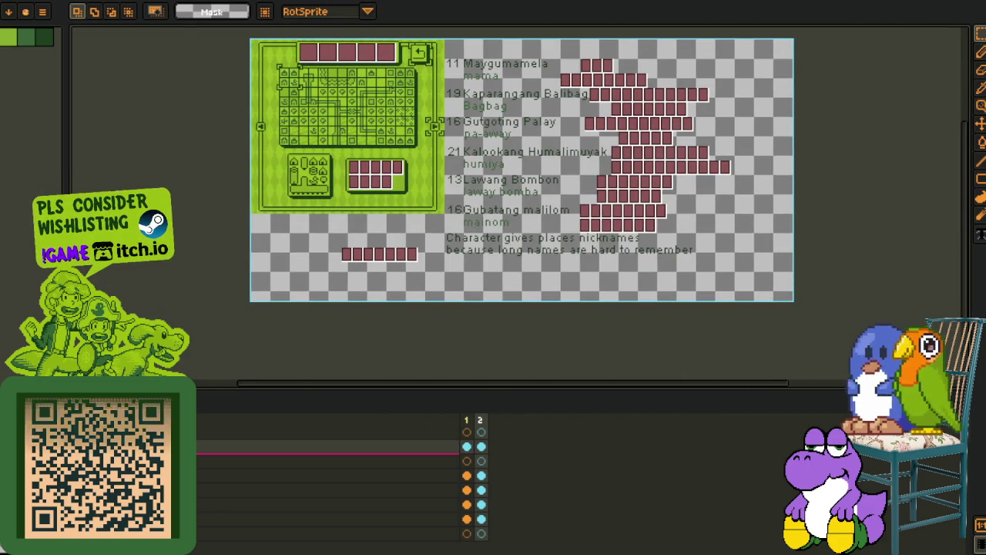
pyautogui.moveTo(308, 453); pyautogui.dragTo(308, 544)
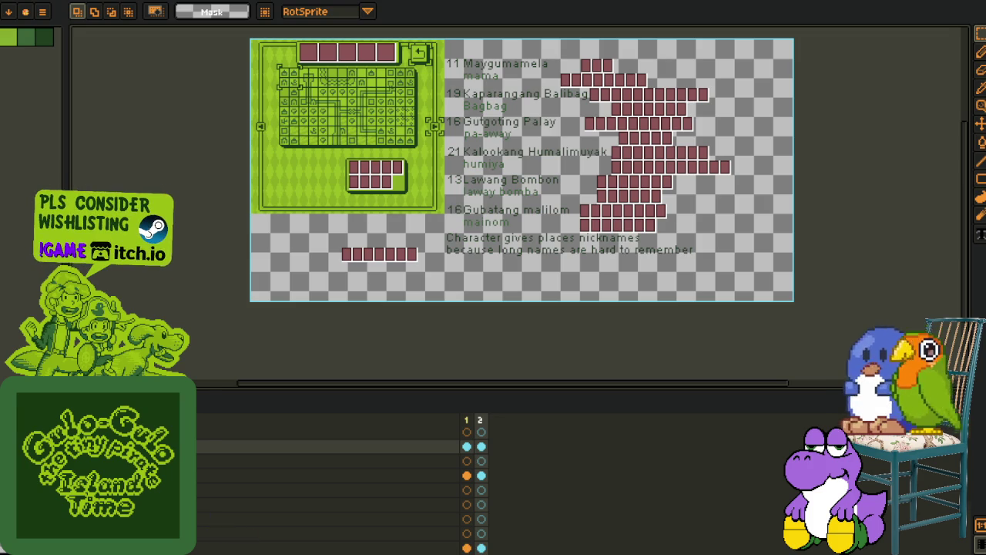
# Duplicate the Area Names layer and rename the copy Area_names_2
pyautogui.click(474, 503)
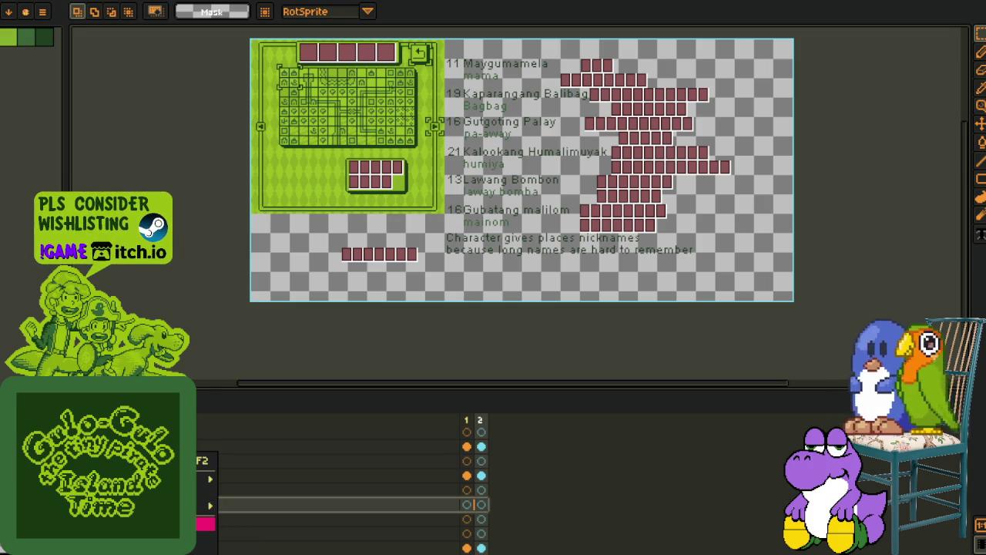
pyautogui.hotkey('ctrl', 'j')
pyautogui.hotkey('shift', 'p')
pyautogui.press('BackSpace')
pyautogui.press('BackSpace')
pyautogui.press('BackSpace')
pyautogui.press('BackSpace')
pyautogui.press('BackSpace')
pyautogui.write('_2')
pyautogui.press('Left')
pyautogui.press('Left')
pyautogui.press('Left')
pyautogui.press('BackSpace')
pyautogui.press('BackSpace')
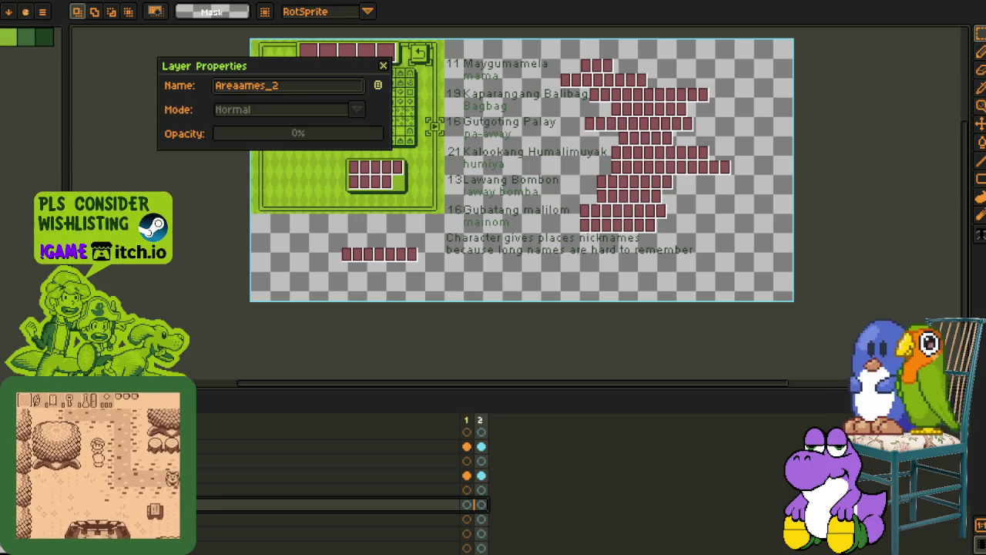
pyautogui.write('_n')
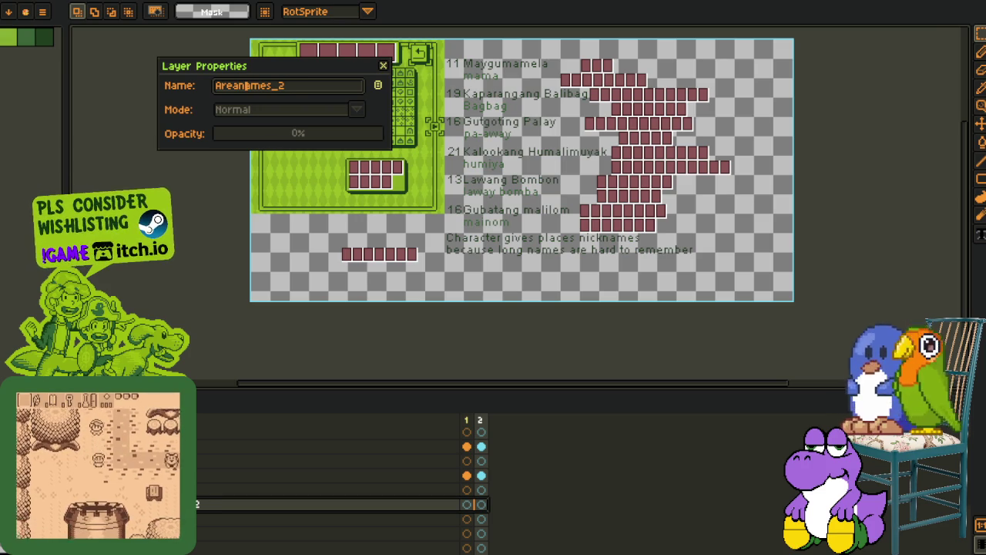
pyautogui.press('Return')
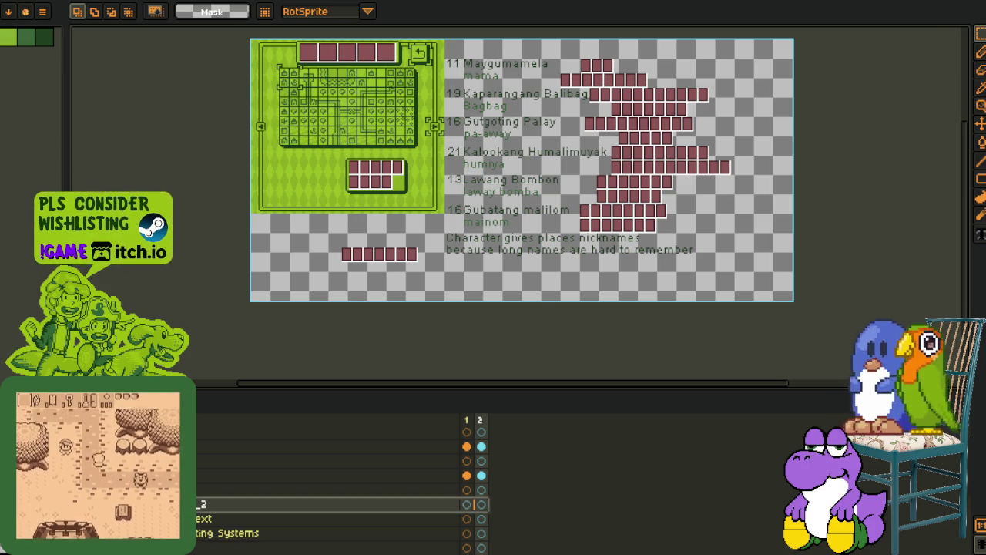
# Select another layer and pan the canvas back to the full map grid
pyautogui.click(177, 532)
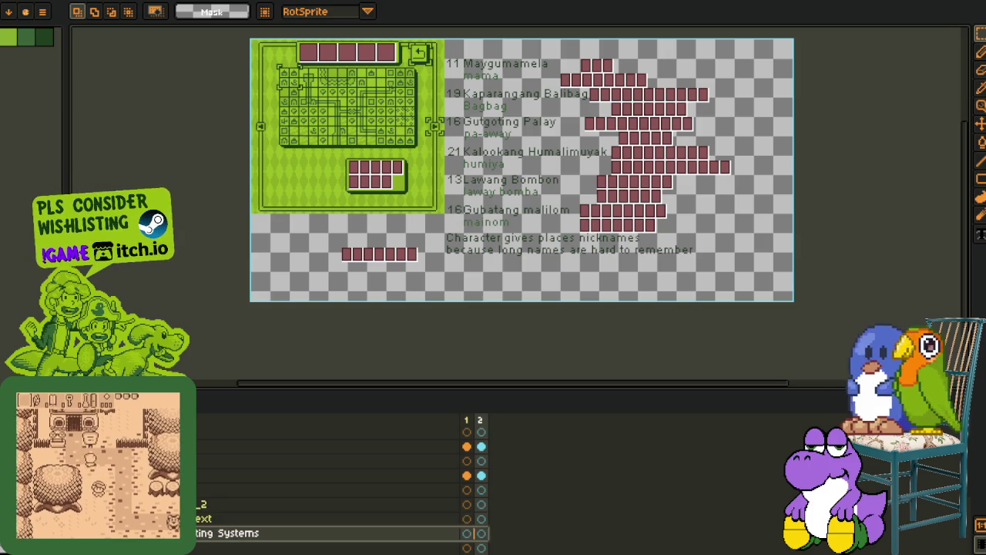
pyautogui.press('h')
pyautogui.moveTo(261, 263); pyautogui.dragTo(358, 273)
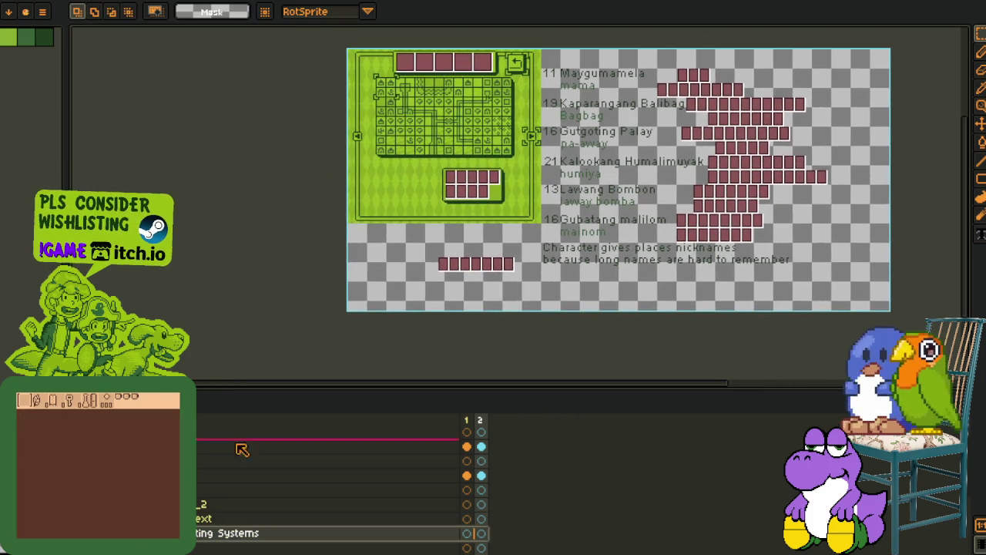
# Move the text boxes layer higher in the layer stack
pyautogui.scroll(-1, 242, 463)
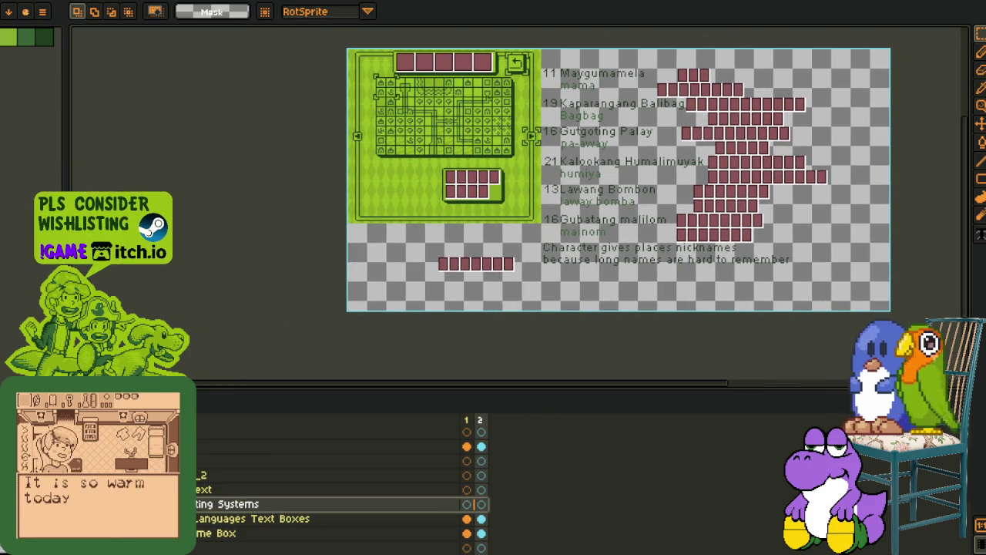
pyautogui.moveTo(255, 519); pyautogui.dragTo(254, 482)
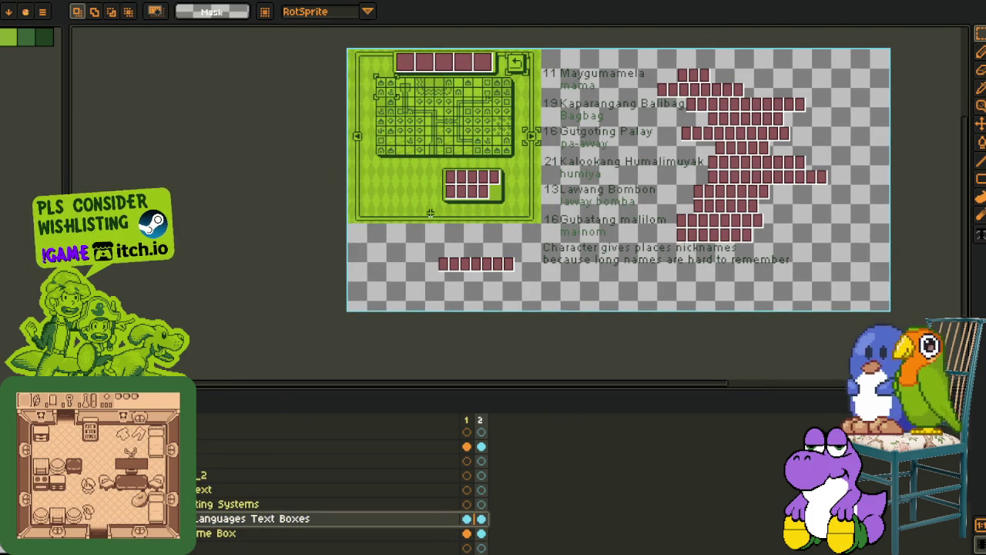
pyautogui.scroll(3, 430, 213)
pyautogui.scroll(1, 419, 147)
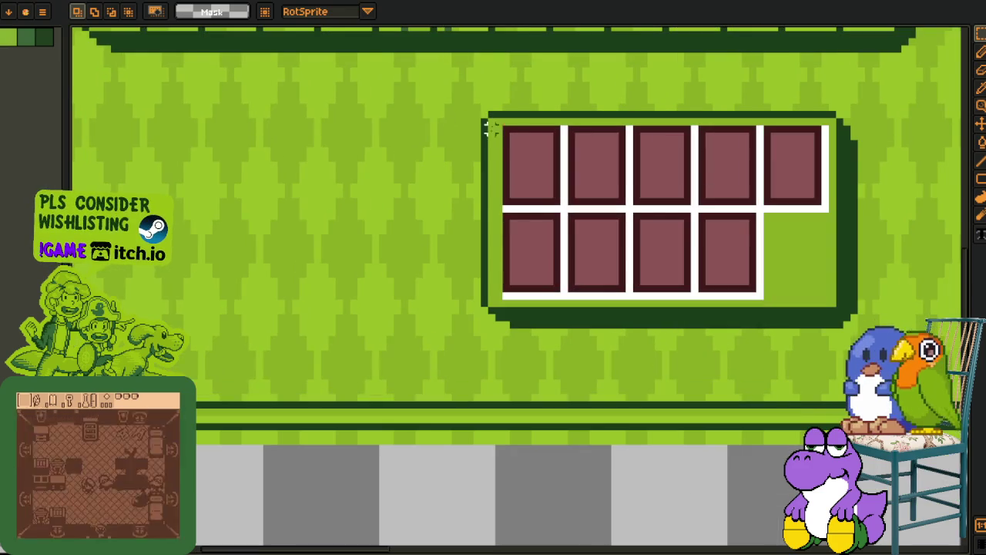
# Copy the brown slot tiles leftward to fill the row out to ten slots
pyautogui.moveTo(507, 131); pyautogui.dragTo(832, 302)
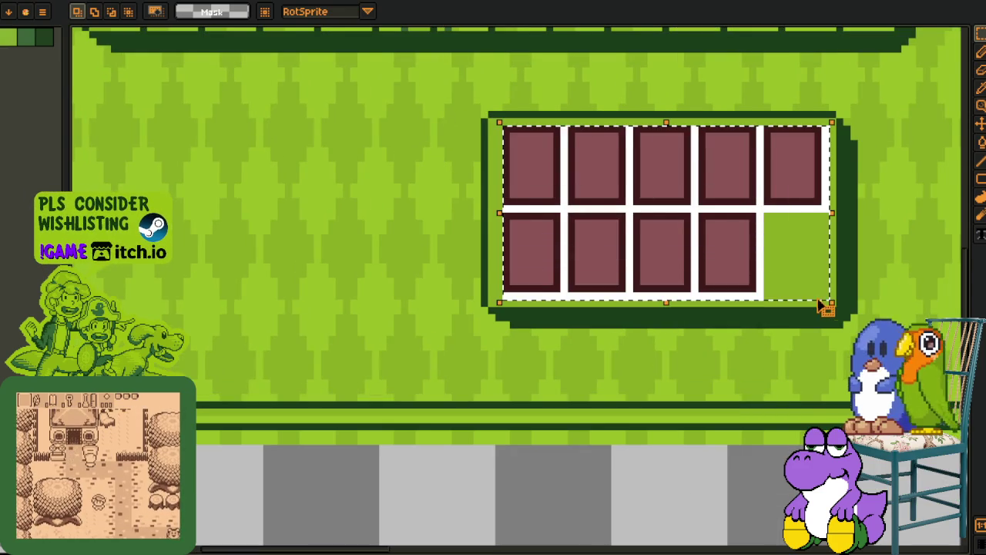
pyautogui.moveTo(746, 282); pyautogui.dragTo(404, 283)
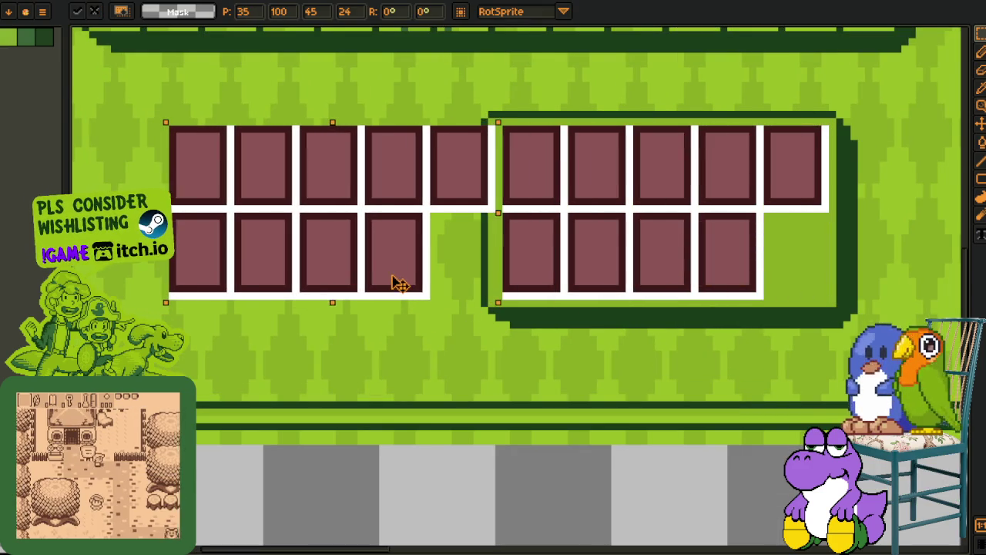
pyautogui.click(651, 207)
pyautogui.moveTo(500, 209)
pyautogui.mouseDown()
pyautogui.moveTo(570, 303)
pyautogui.moveTo(480, 286)
pyautogui.moveTo(800, 294)
pyautogui.moveTo(803, 282)
pyautogui.mouseUp()
pyautogui.scroll(-1, 488, 267)
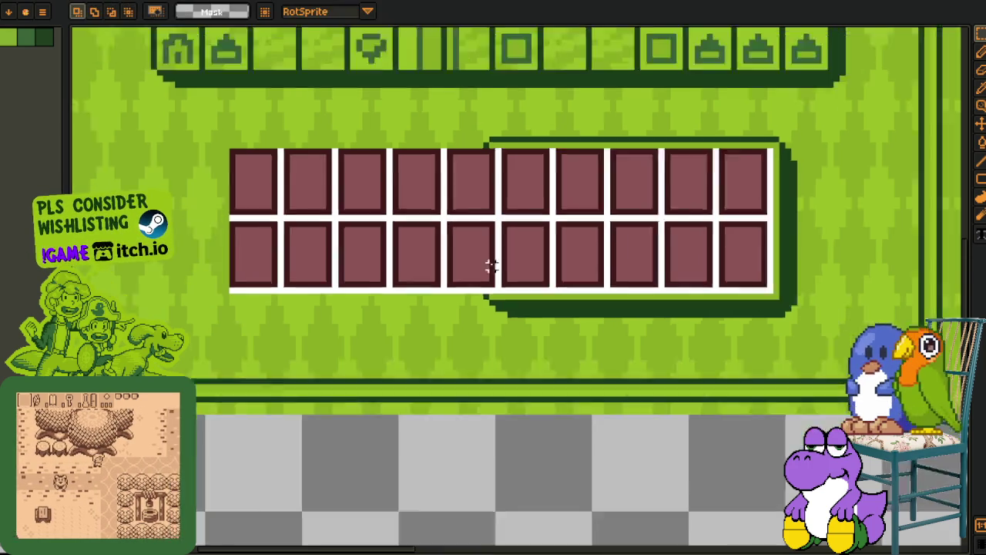
pyautogui.scroll(-1, 424, 285)
# Undo a bad drag, then nudge the selected box section two pixels left and commit
pyautogui.press('Tab')
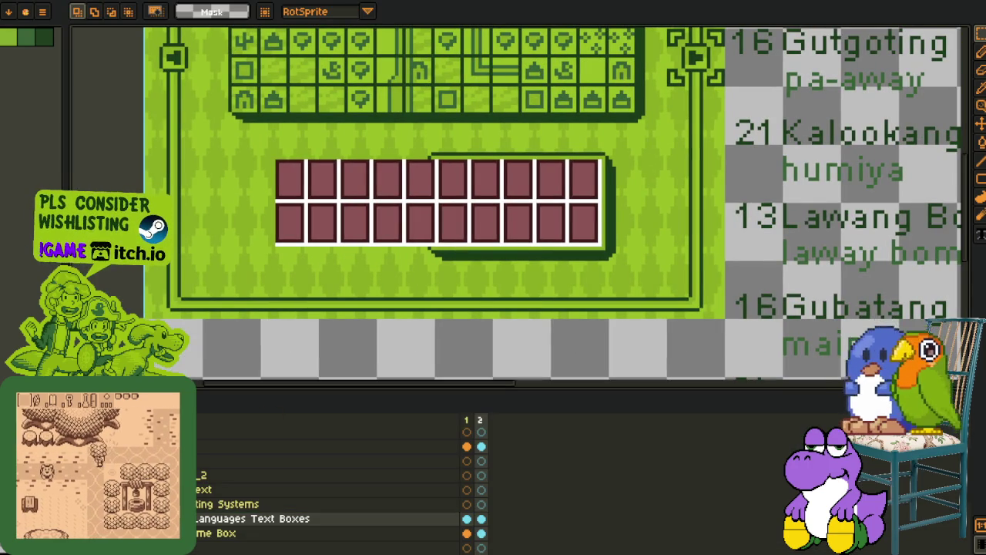
pyautogui.press('Tab')
pyautogui.moveTo(334, 121); pyautogui.dragTo(511, 275)
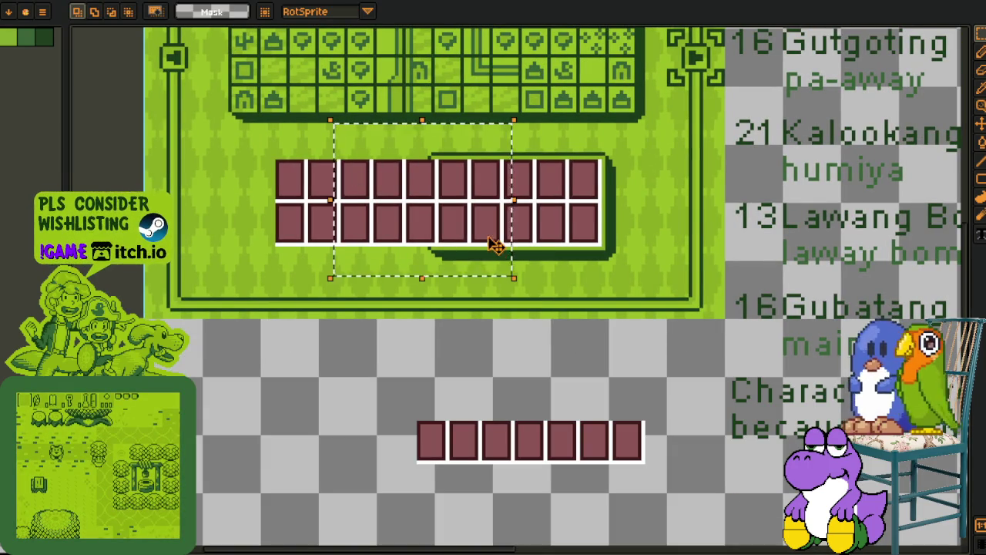
pyautogui.moveTo(496, 242); pyautogui.dragTo(261, 248)
pyautogui.hotkey('ctrl', 'z')
pyautogui.hotkey('ctrl', 'z')
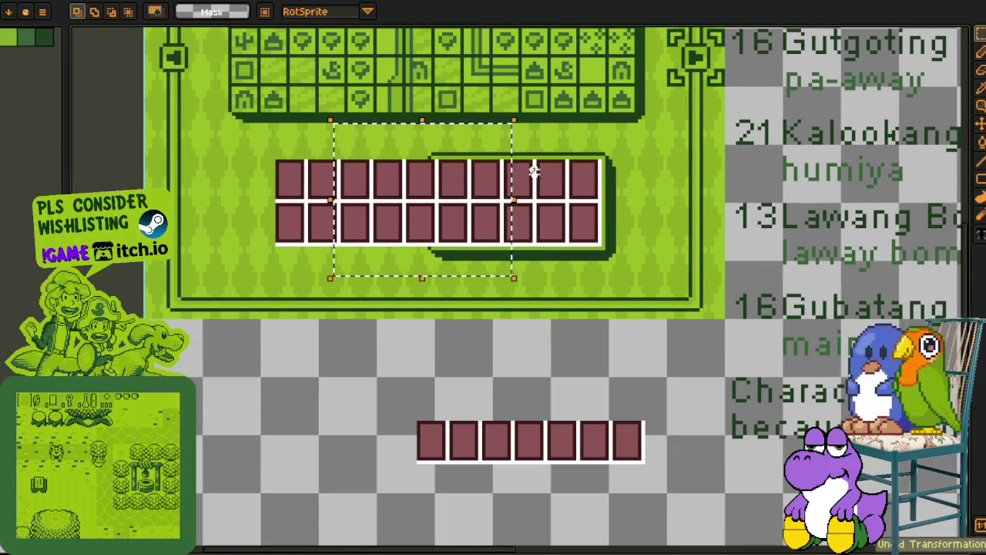
pyautogui.press('Left')
pyautogui.press('Left')
pyautogui.press('Left')
pyautogui.press('Left')
pyautogui.press('Left')
pyautogui.press('Left')
pyautogui.press('Left')
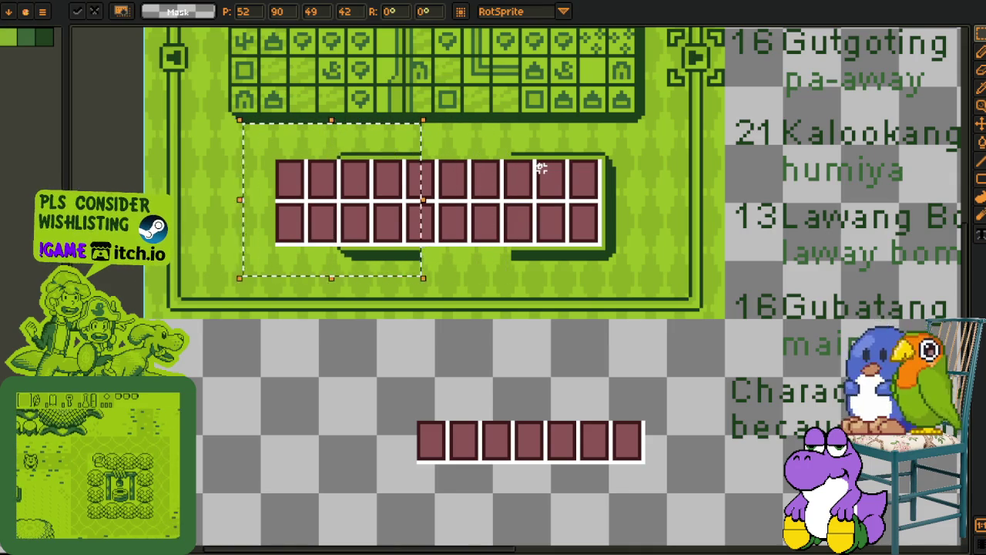
pyautogui.press('Left')
pyautogui.press('Left')
pyautogui.press('Left')
pyautogui.hotkey('ctrl', 'd')
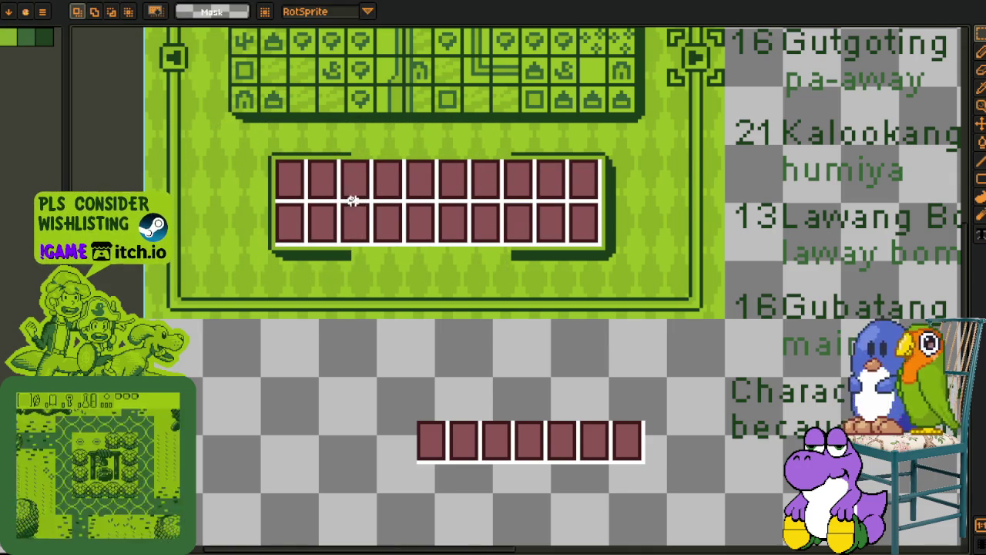
# Select the middle of the box backdrop and pan the view
pyautogui.moveTo(319, 127); pyautogui.dragTo(506, 286)
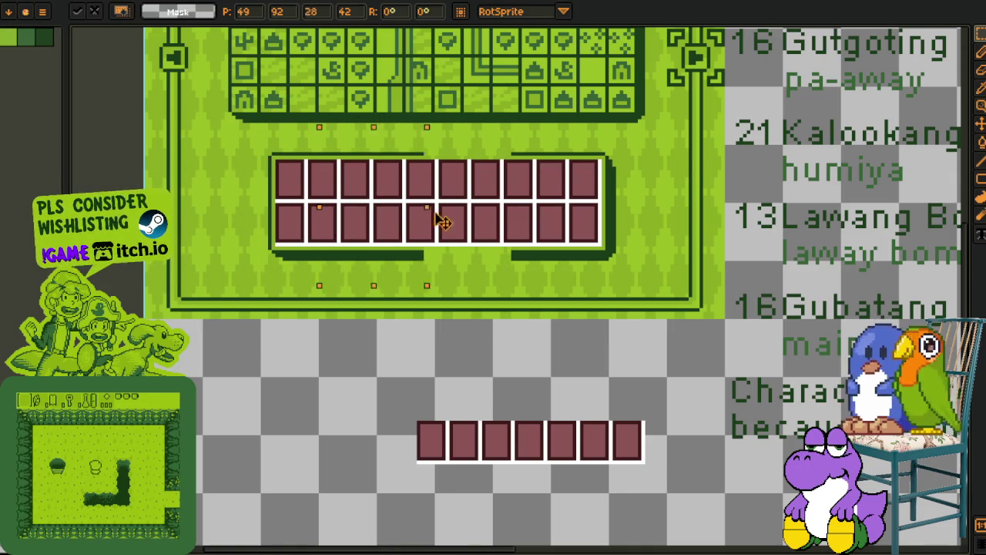
pyautogui.moveTo(347, 196)
pyautogui.mouseDown()
pyautogui.moveTo(464, 213)
pyautogui.moveTo(198, 228)
pyautogui.mouseUp()
pyautogui.scroll(1, 430, 228)
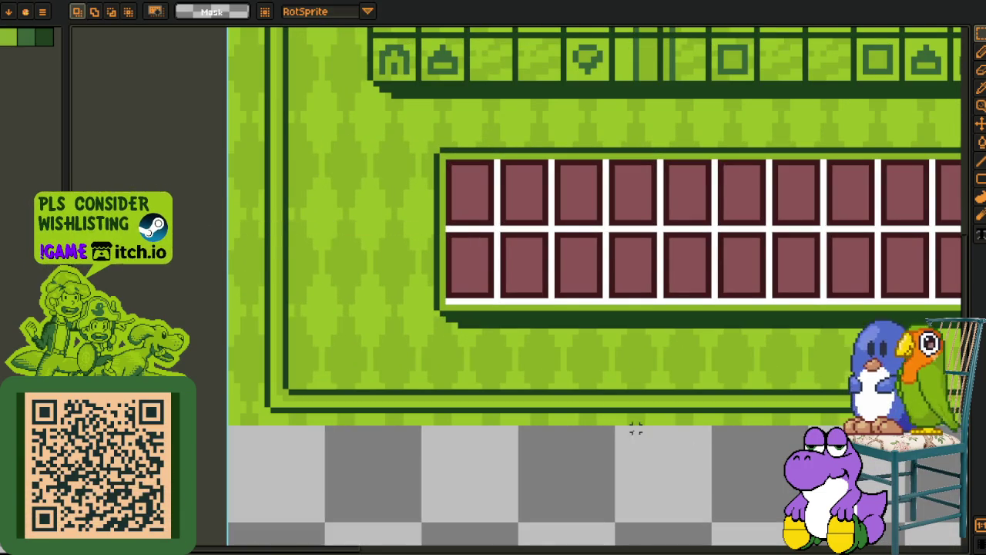
# Resize the box backdrop with a selection transform to span the wider slot panel
pyautogui.scroll(-1, 547, 365)
pyautogui.scroll(1, 600, 299)
pyautogui.moveTo(589, 293); pyautogui.dragTo(772, 295)
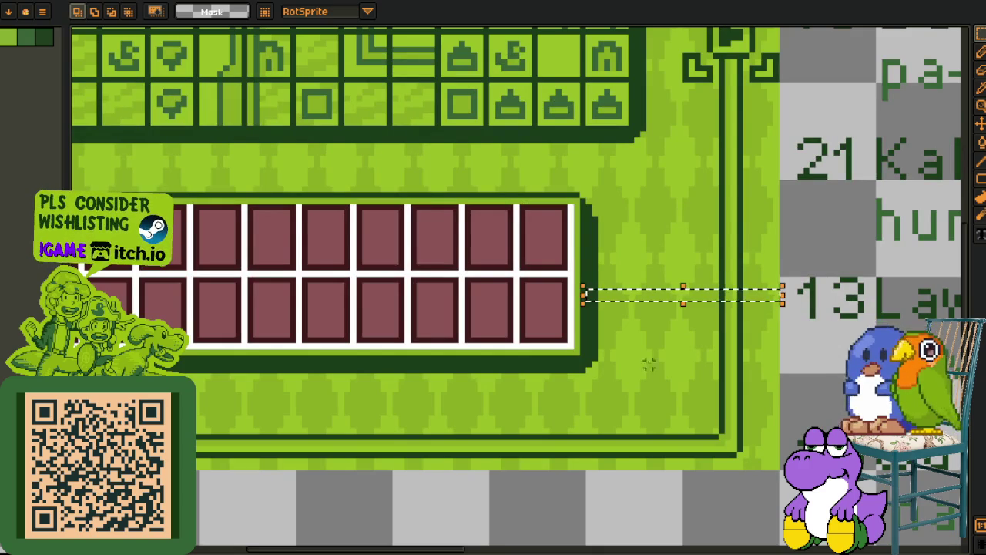
pyautogui.scroll(-1, 601, 376)
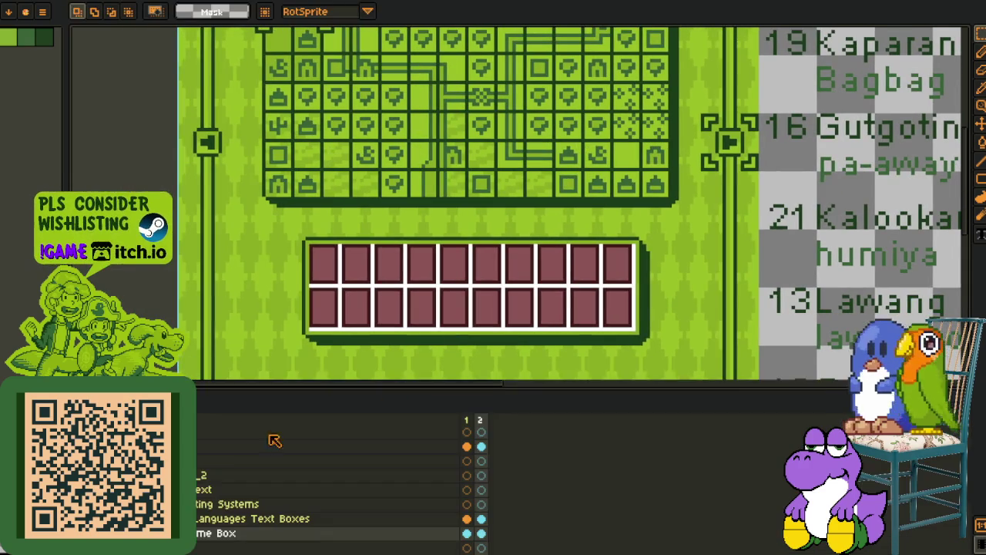
pyautogui.moveTo(260, 217); pyautogui.dragTo(724, 380)
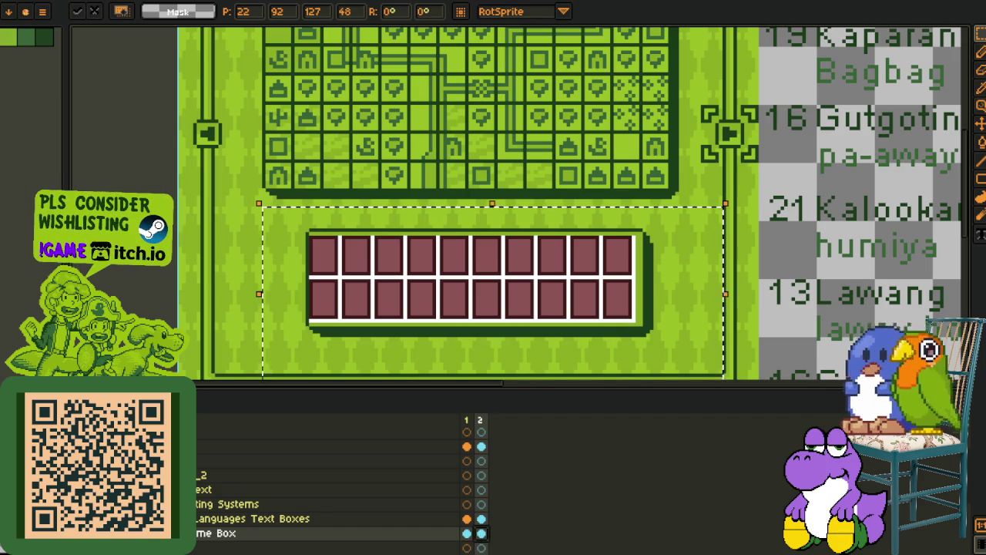
pyautogui.press('Return')
# Compare the smaller box in frame 1 with the wider box in frame 2
pyautogui.click(467, 533)
pyautogui.click(480, 533)
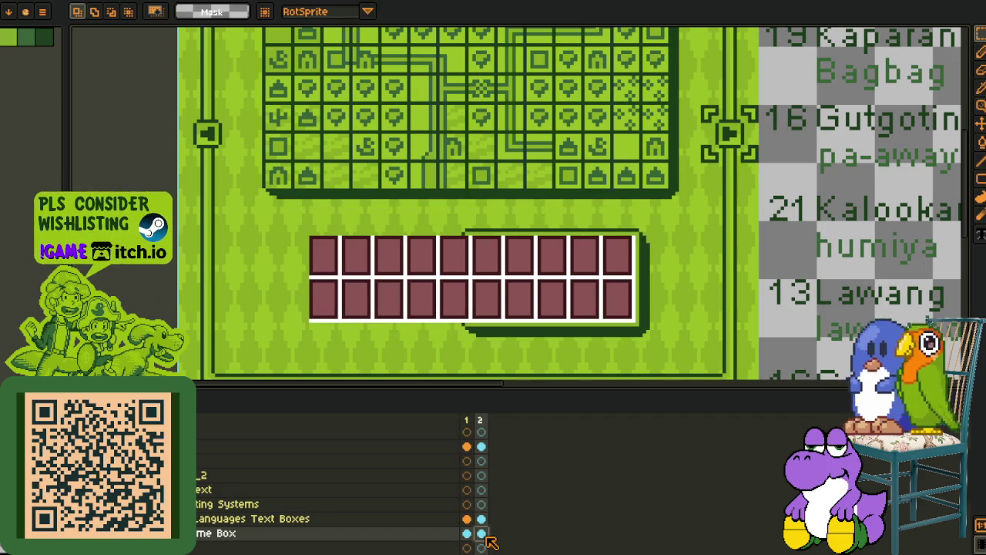
pyautogui.click(467, 533)
pyautogui.hotkey('ctrl', 'shift', 'd')
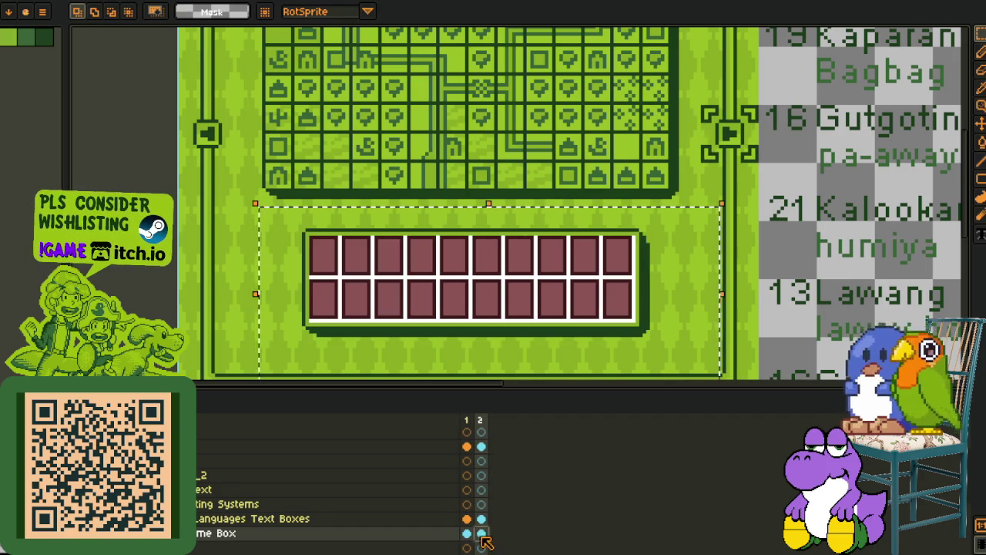
pyautogui.click(467, 533)
pyautogui.hotkey('ctrl', 'd')
pyautogui.click(480, 533)
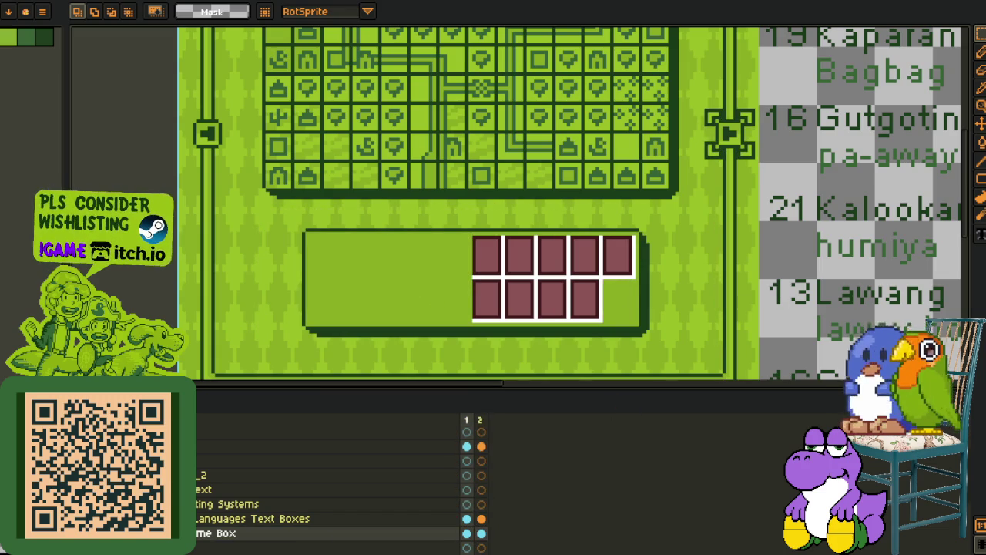
# Copy frame 2's wider Box cel onto frame 1 and save the file
pyautogui.click(483, 521)
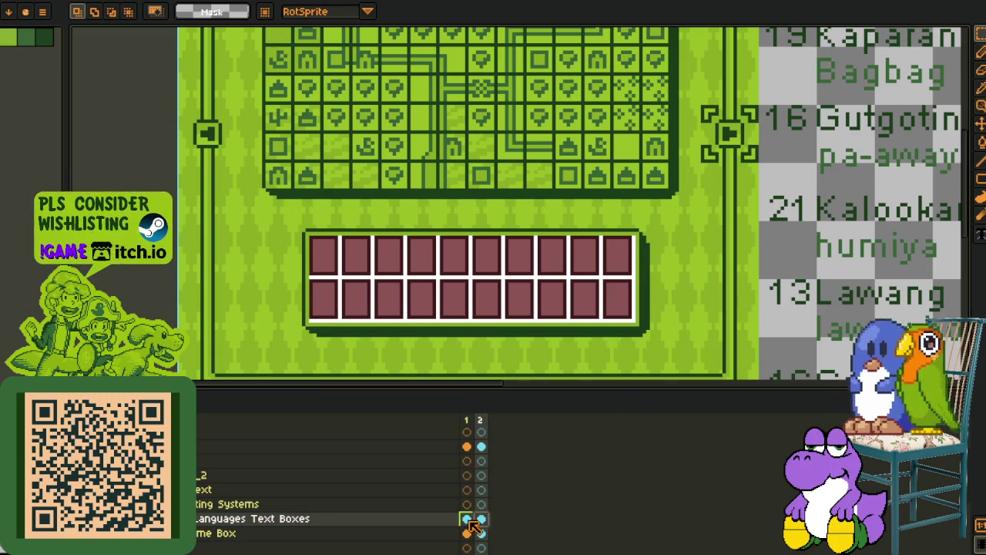
pyautogui.click(469, 521)
pyautogui.click(482, 525)
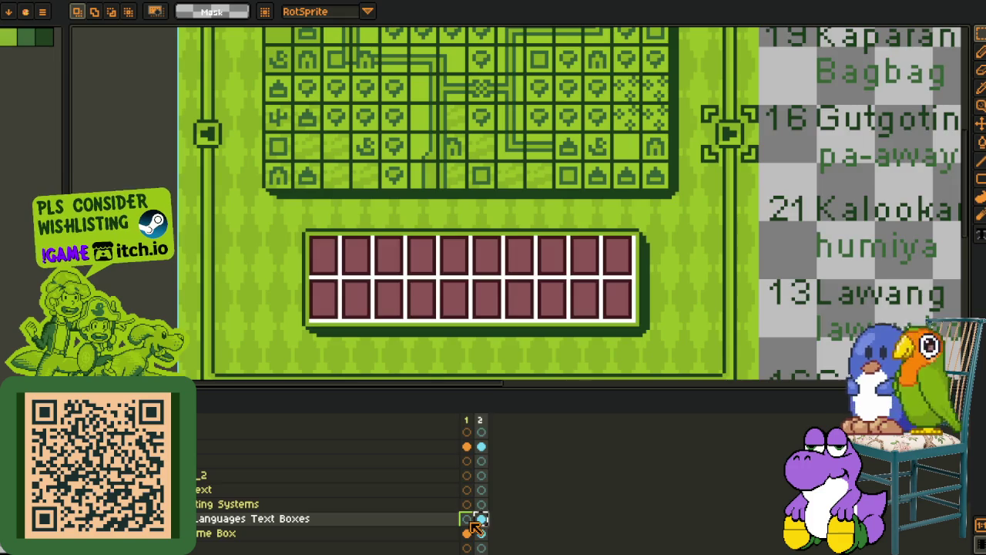
pyautogui.moveTo(479, 521); pyautogui.dragTo(467, 520)
pyautogui.hotkey('ctrl', 's')
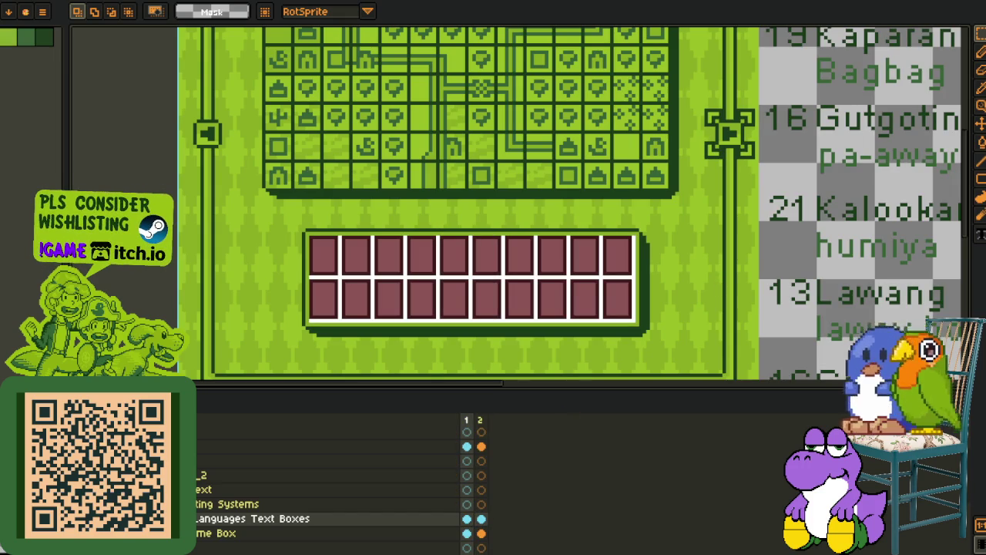
# Hide the timeline and pan the whole sheet back into view
pyautogui.scroll(-3, 426, 294)
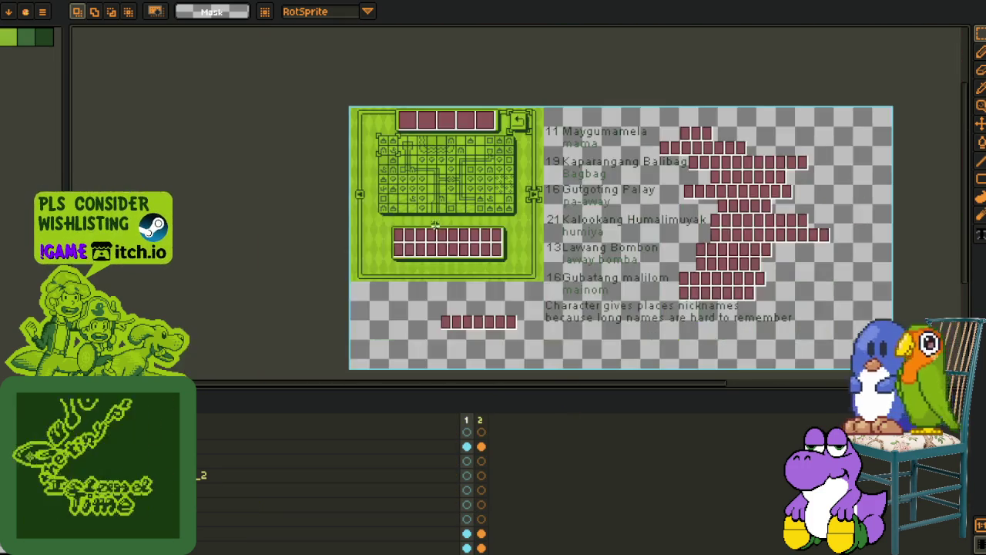
pyautogui.press('Tab')
pyautogui.scroll(2, 426, 293)
pyautogui.scroll(-2, 426, 294)
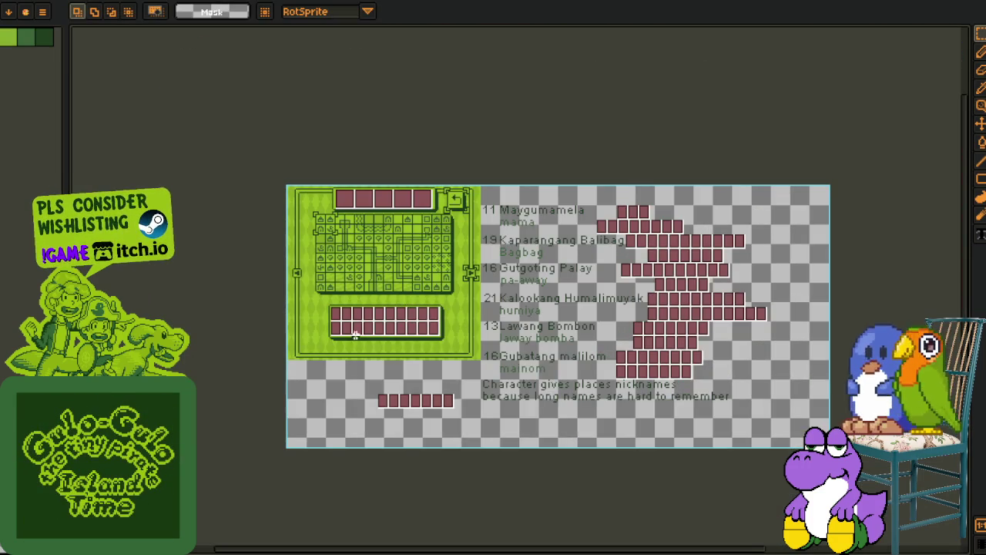
pyautogui.scroll(2, 354, 300)
pyautogui.moveTo(361, 295); pyautogui.dragTo(313, 272)
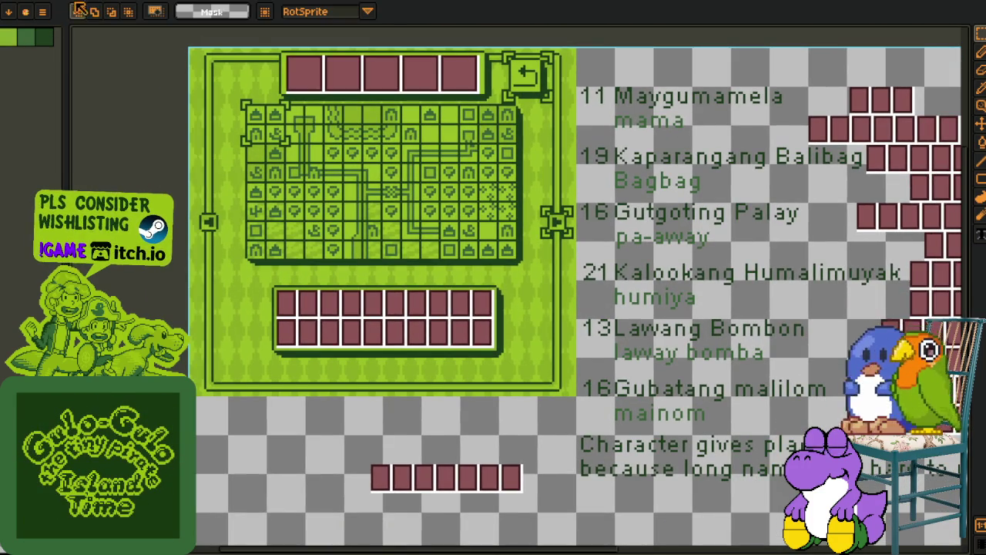
pyautogui.hotkey('alt', 'f')
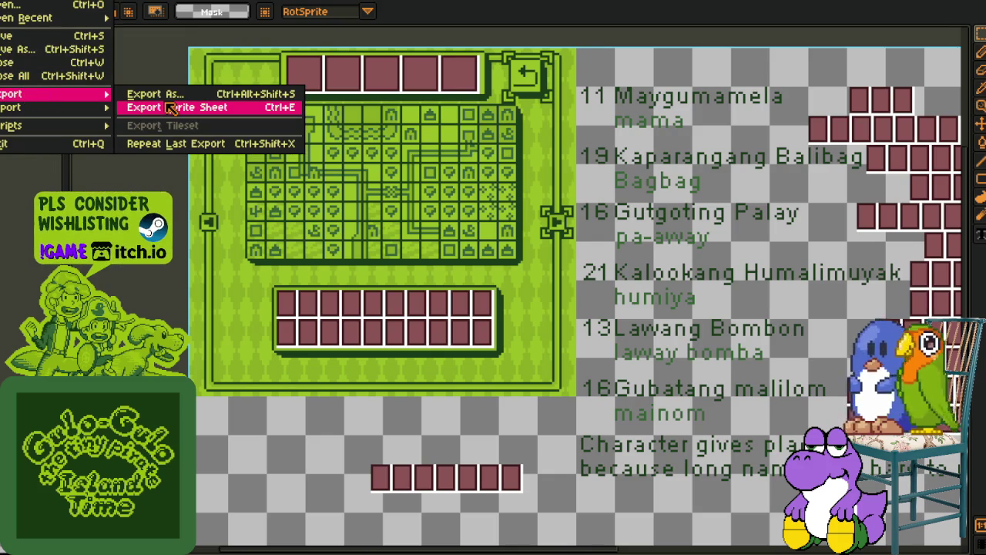
# Export the sheet as overworld_example_map_with_three_cursors.gif, accepting the GIF warning and default options
pyautogui.click(158, 93)
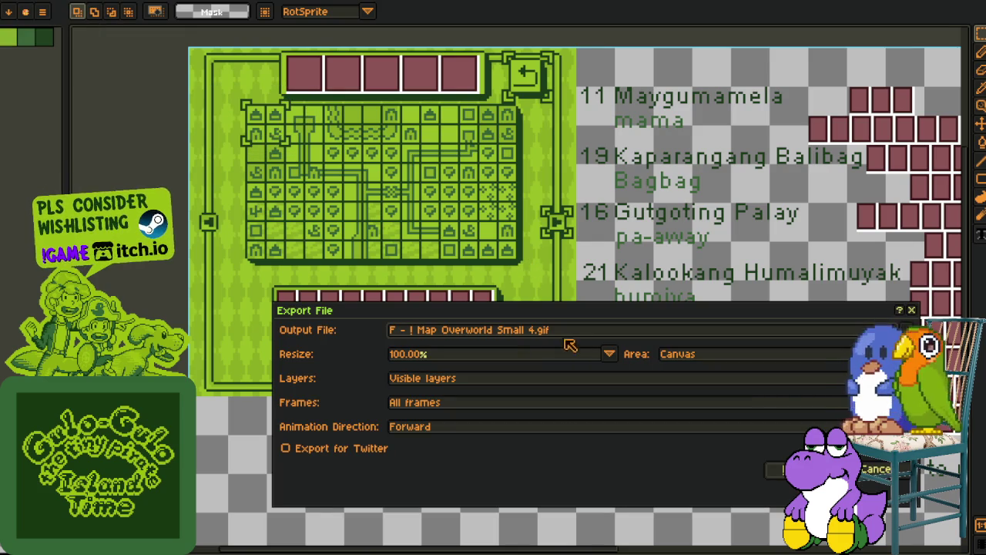
pyautogui.click(538, 336)
pyautogui.hotkey('shift', 'Home')
pyautogui.press('BackSpace')
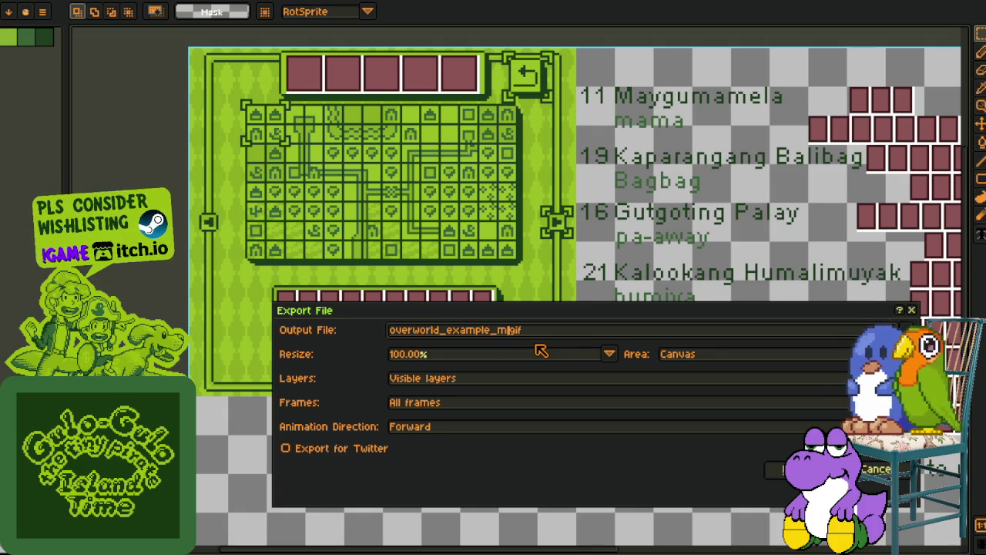
pyautogui.write('ap_')
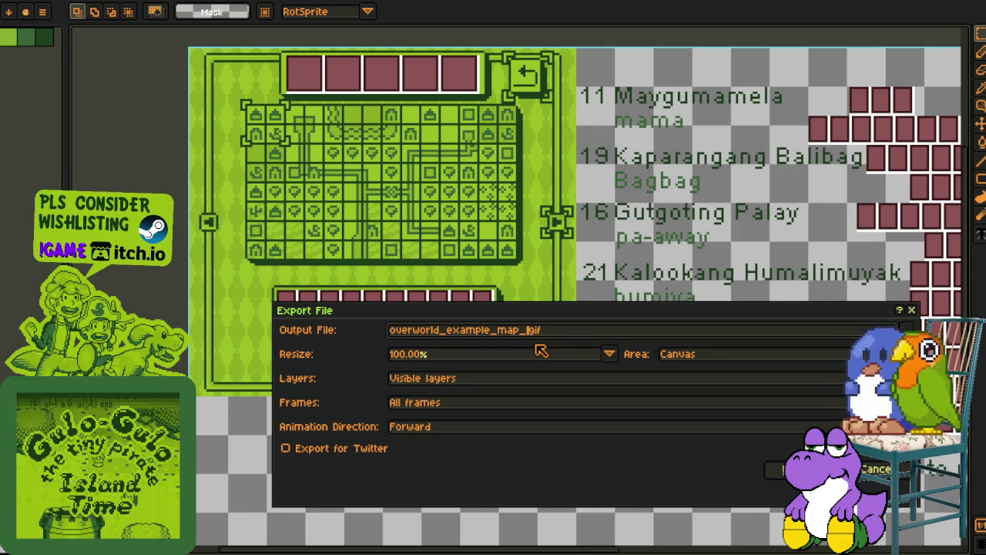
pyautogui.write('with_three_cursors')
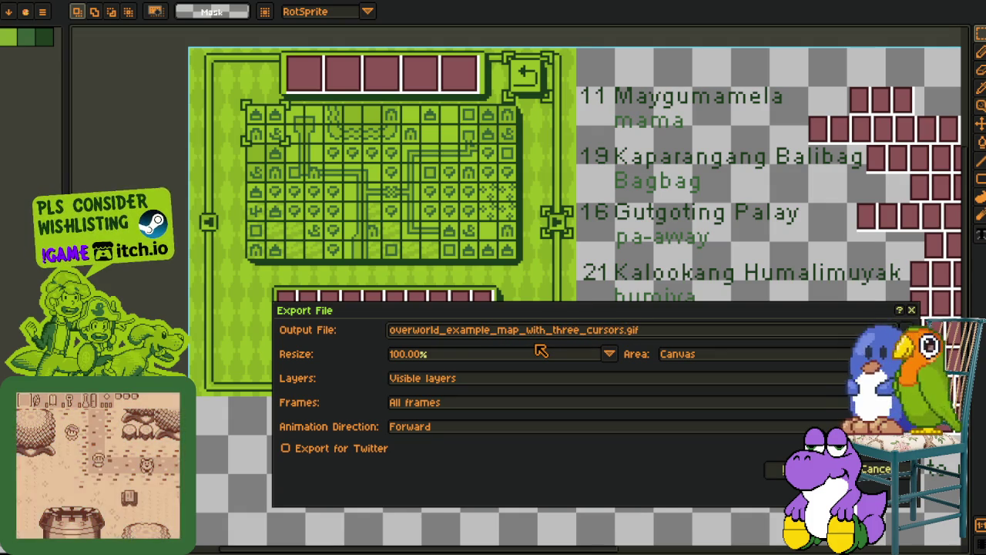
pyautogui.press('Return')
pyautogui.click(472, 340)
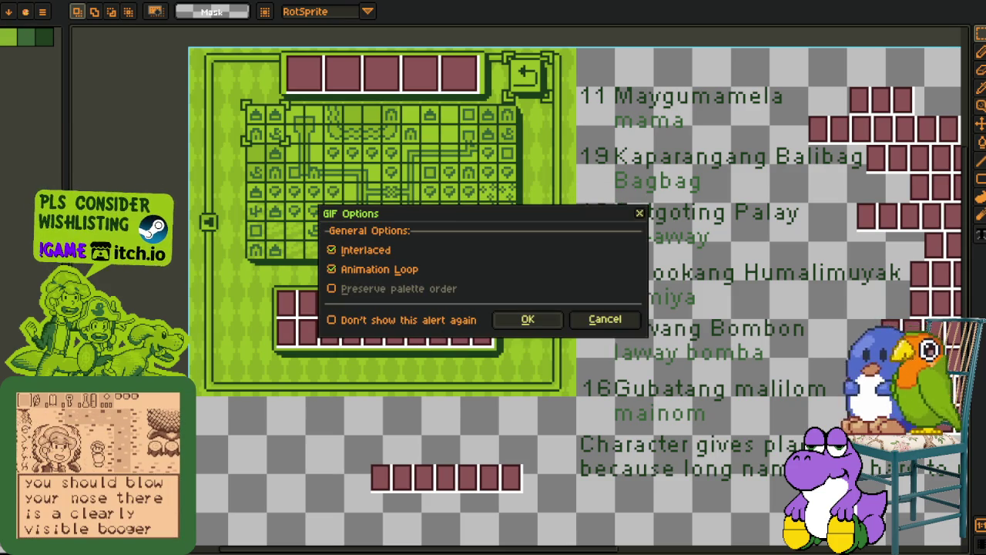
pyautogui.press('Return')
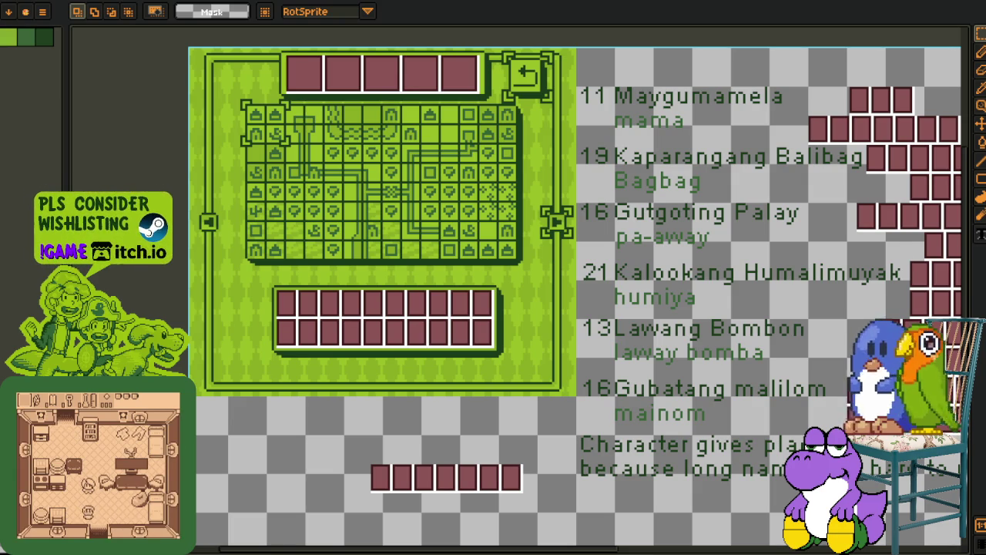
# Open and dismiss the playback speed menu, then hide the timeline panel
pyautogui.scroll(1, 289, 224)
pyautogui.scroll(2, 275, 213)
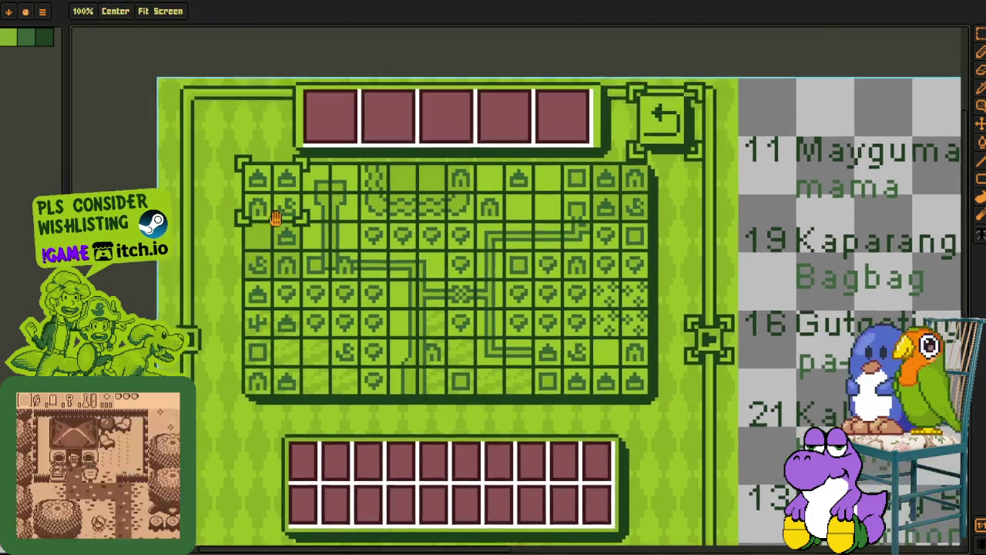
pyautogui.scroll(1, 346, 219)
pyautogui.scroll(-1, 435, 222)
pyautogui.press('Tab')
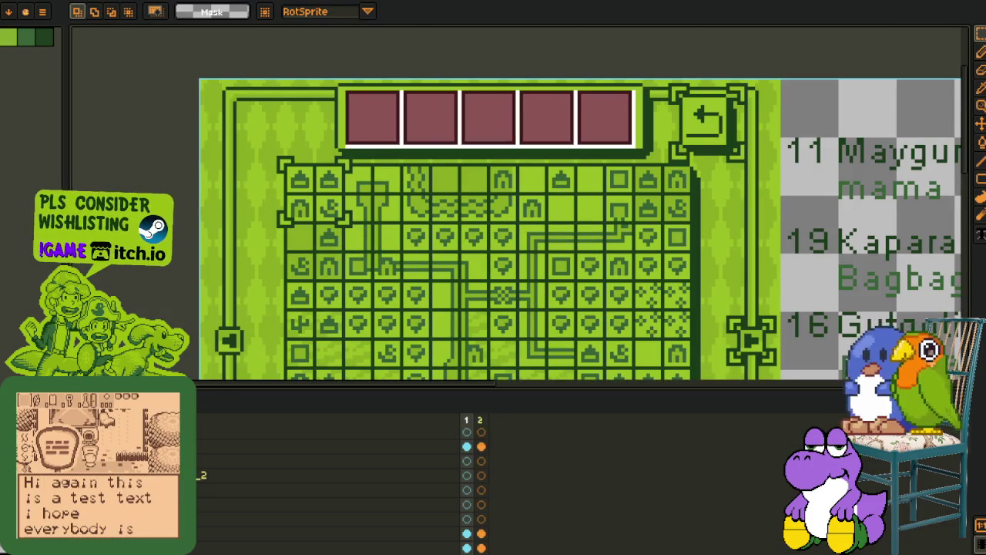
pyautogui.rightClick(193, 396)
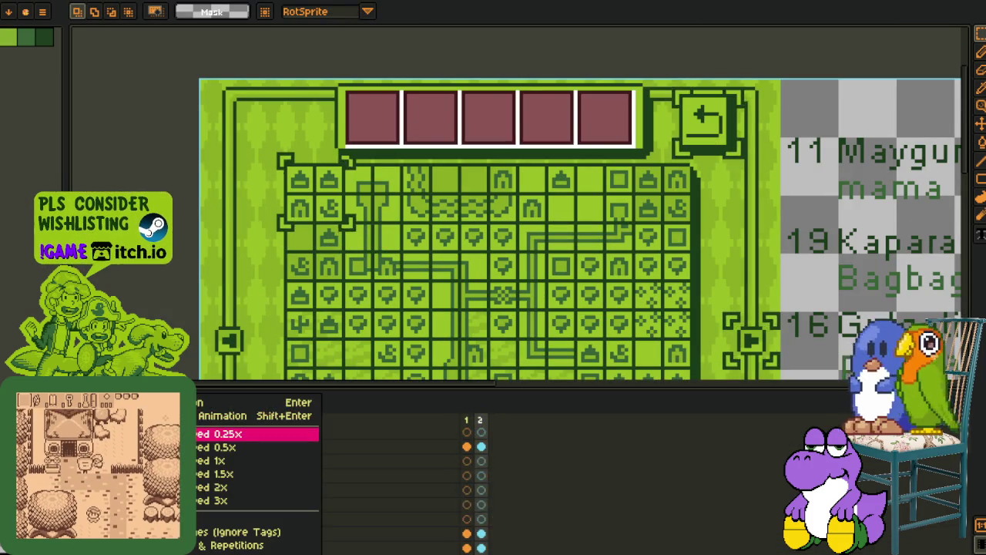
pyautogui.click(231, 434)
pyautogui.press('Tab')
# Zoom and pan across the inventory screen layout and item sprites, then switch to the design notes
pyautogui.scroll(-1, 488, 258)
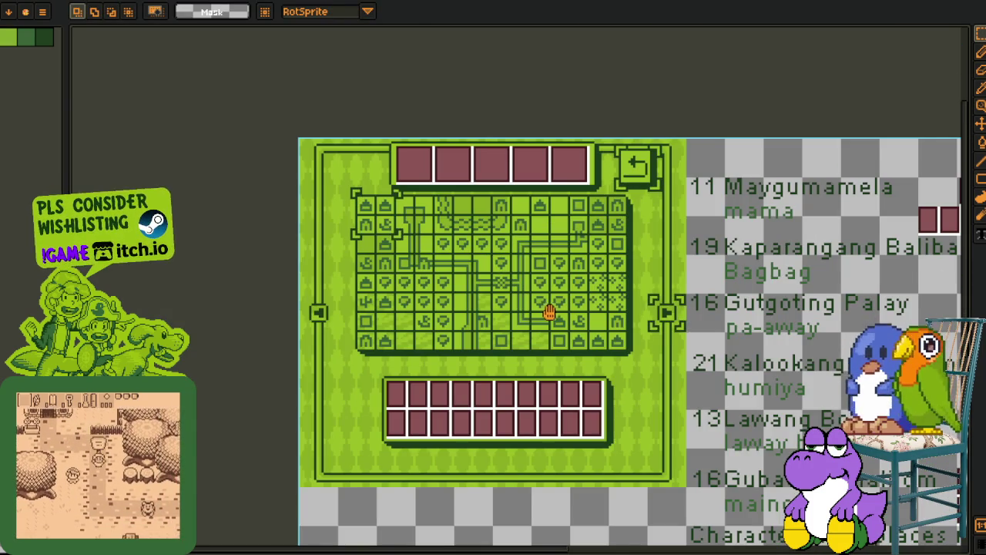
pyautogui.scroll(1, 538, 287)
pyautogui.scroll(1, 538, 285)
pyautogui.scroll(-1, 588, 244)
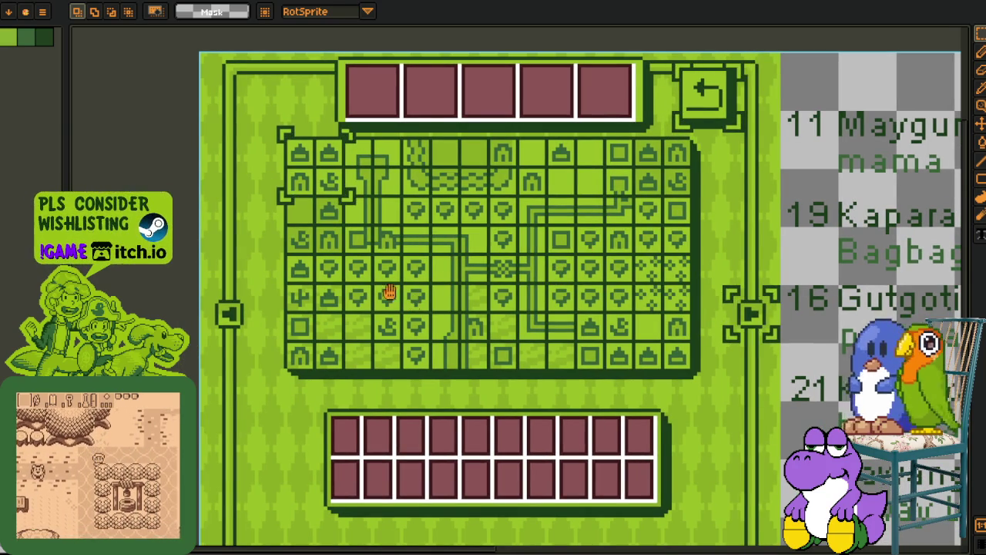
pyautogui.scroll(-1, 401, 320)
pyautogui.scroll(2, 355, 386)
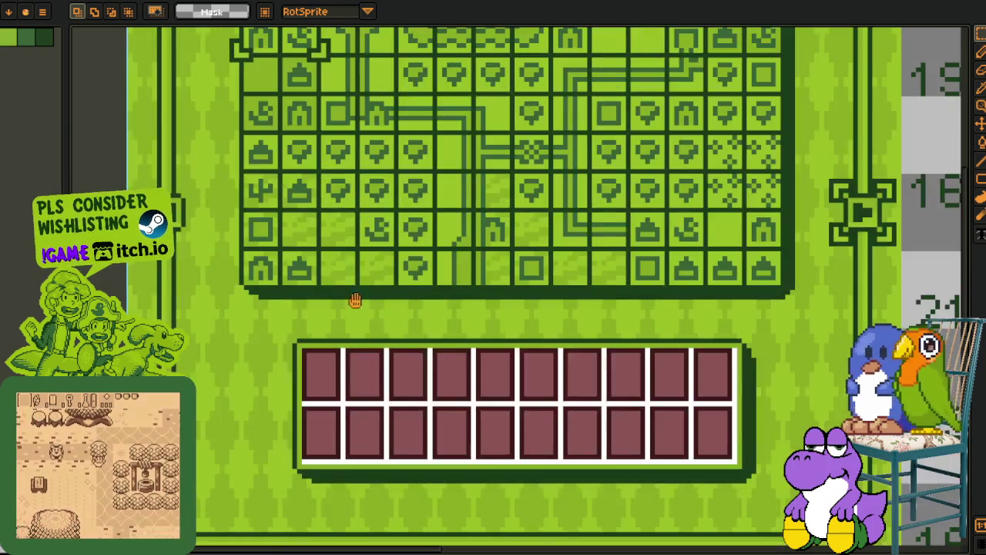
pyautogui.moveTo(264, 288); pyautogui.dragTo(396, 335)
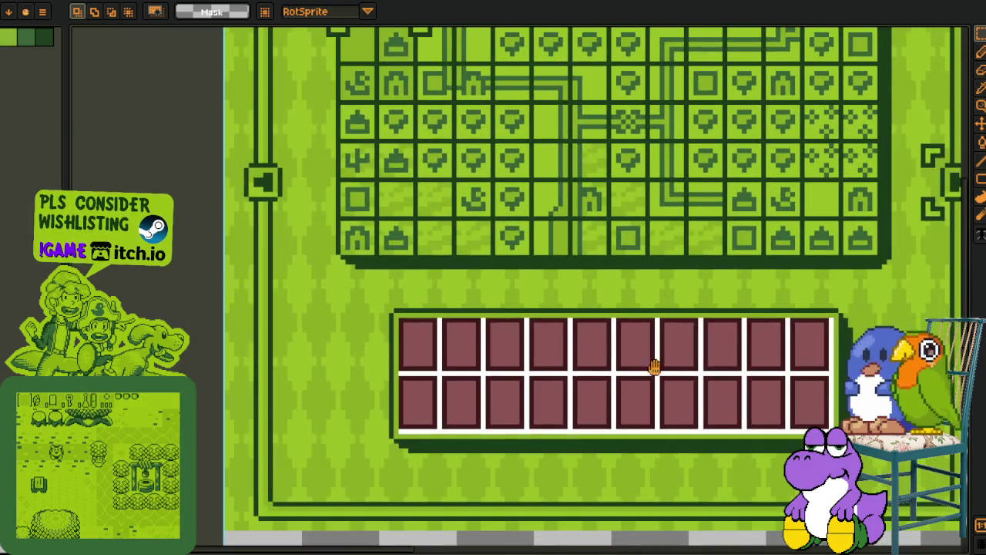
pyautogui.scroll(-2, 654, 368)
pyautogui.moveTo(662, 371); pyautogui.dragTo(582, 338)
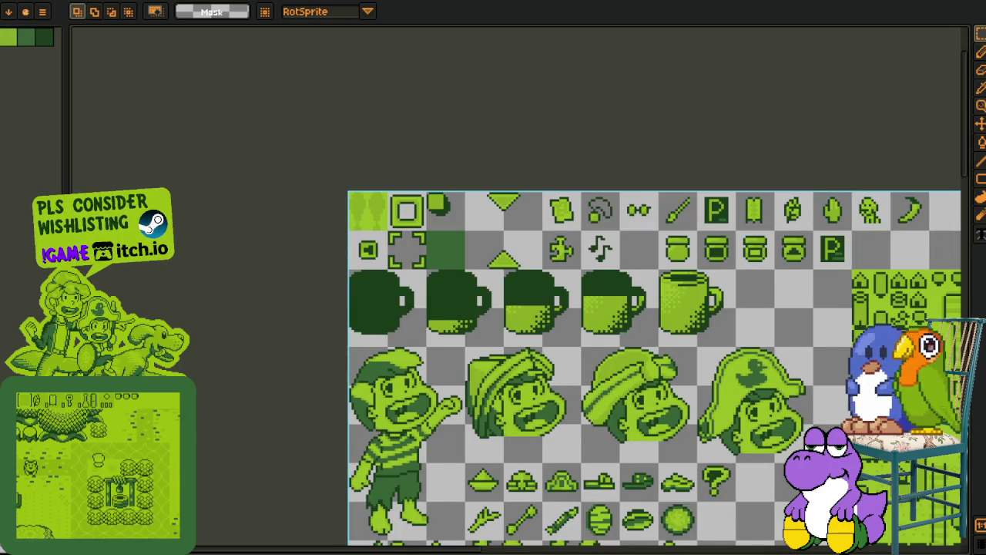
pyautogui.hotkey('alt', 'Tab')
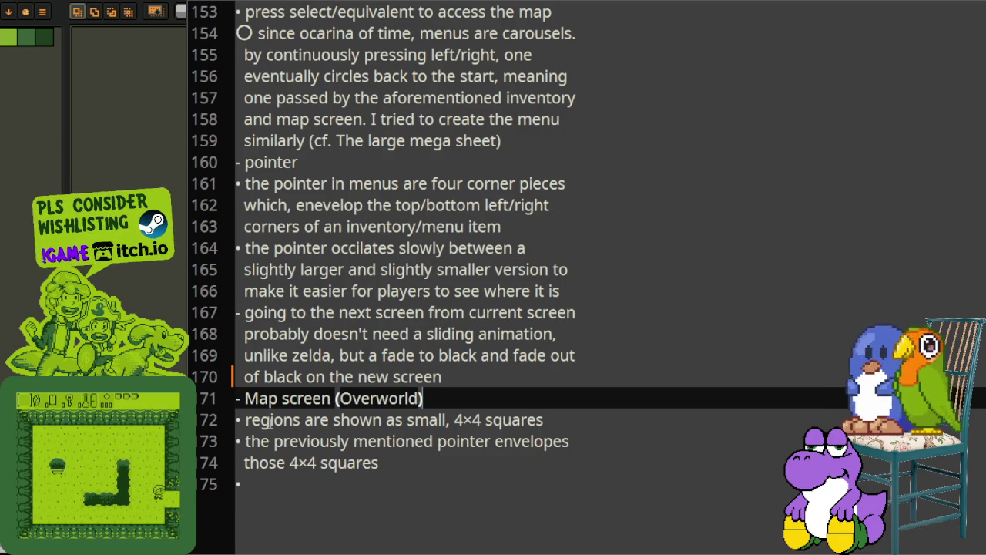
pyautogui.moveTo(250, 418); pyautogui.dragTo(547, 429)
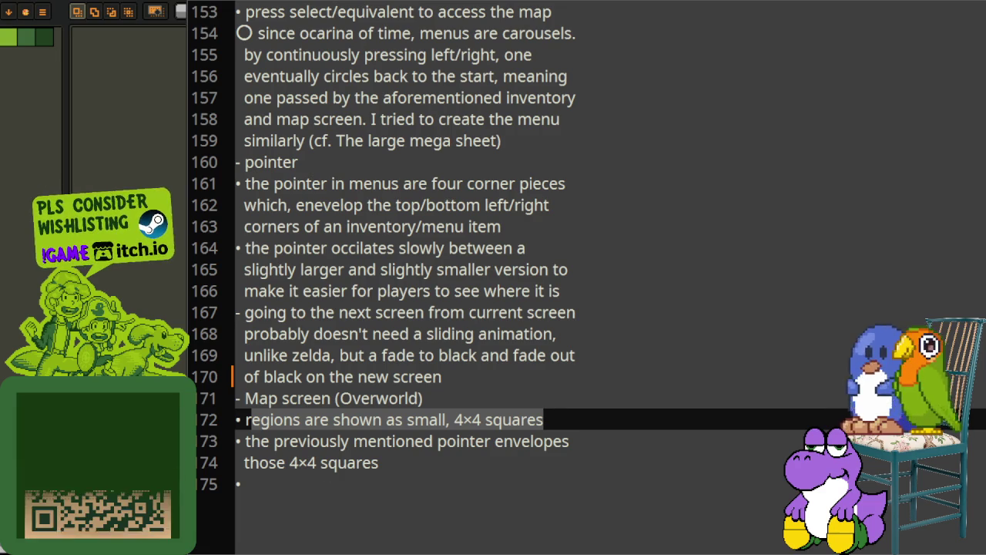
pyautogui.hotkey('alt', 'Tab')
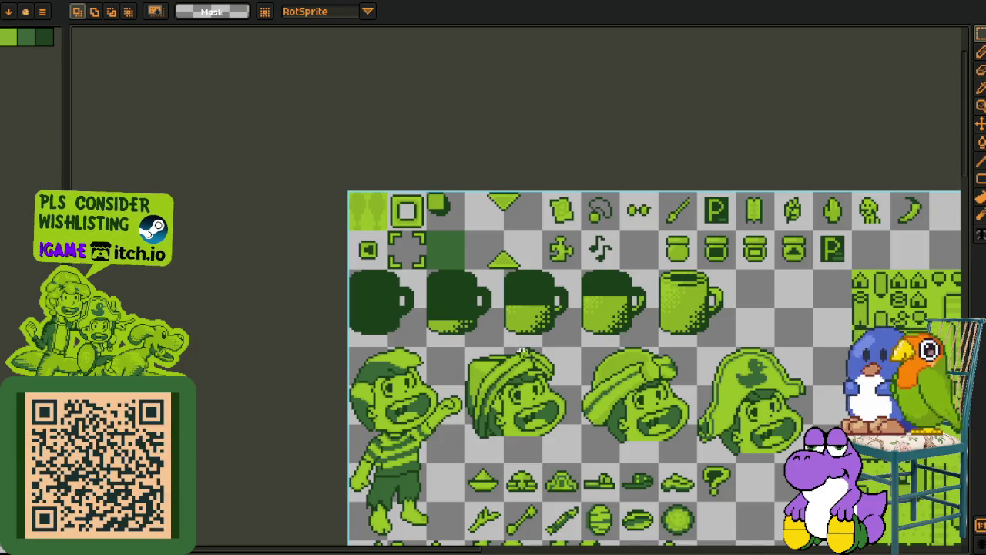
# Select the 2x2 block of dark plus tiles and hide the timeline
pyautogui.scroll(-2, 521, 351)
pyautogui.scroll(1, 340, 264)
pyautogui.scroll(2, 340, 264)
pyautogui.scroll(1, 340, 264)
pyautogui.moveTo(340, 264); pyautogui.dragTo(447, 336)
pyautogui.scroll(-2, 409, 326)
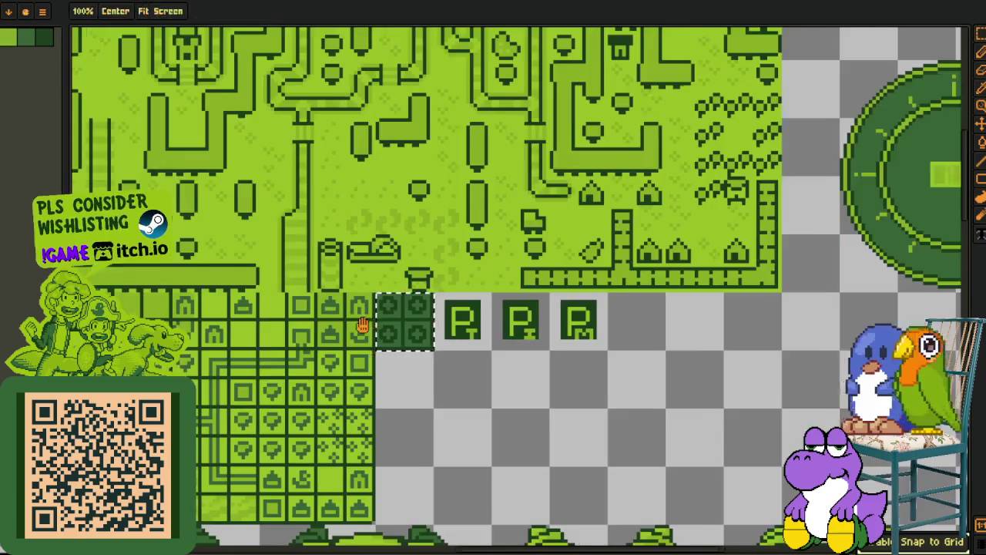
pyautogui.hotkey('ctrl', 'F1')
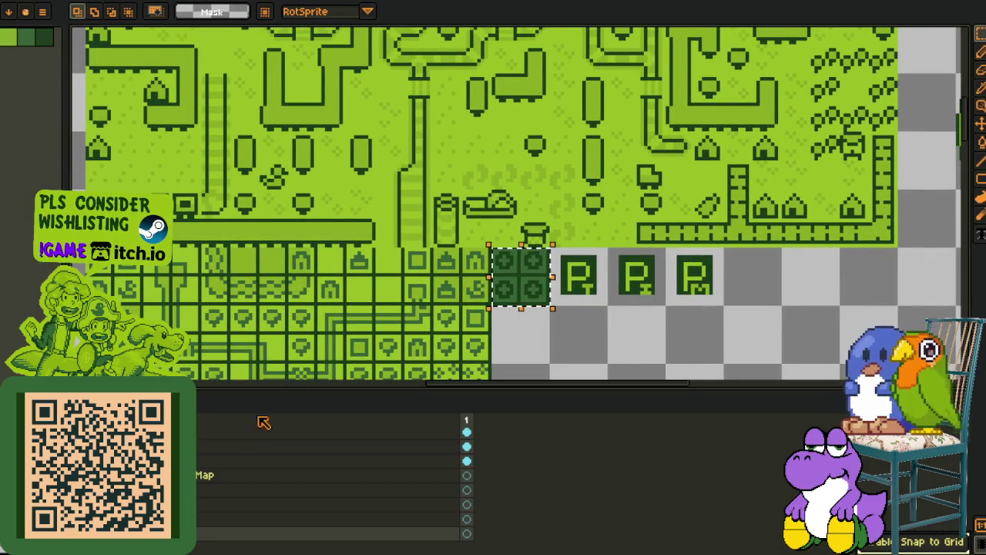
pyautogui.press('Tab')
# Export the sheet as a sprite sheet with Open Sprite Sheet enabled
pyautogui.click(9, 8)
pyautogui.moveTo(31, 94)
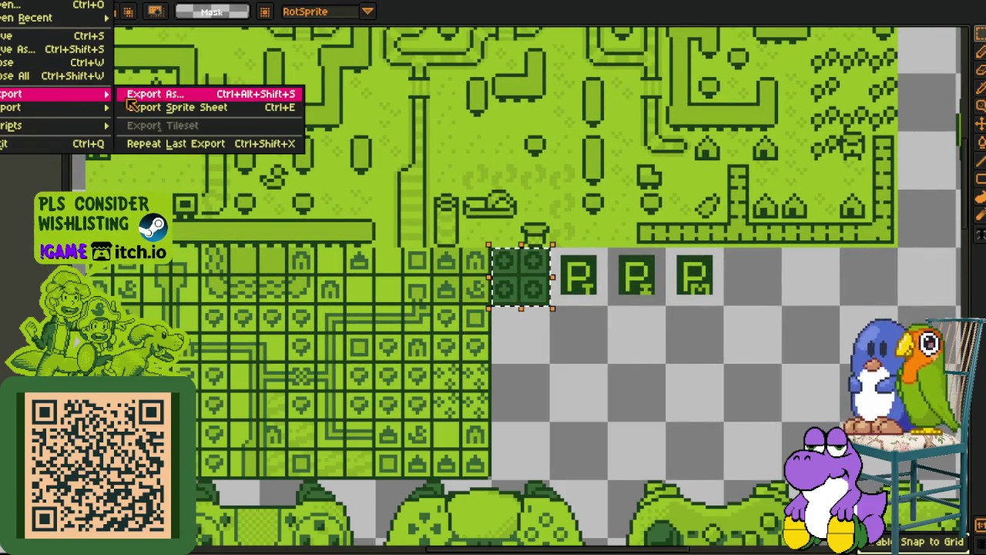
pyautogui.click(139, 108)
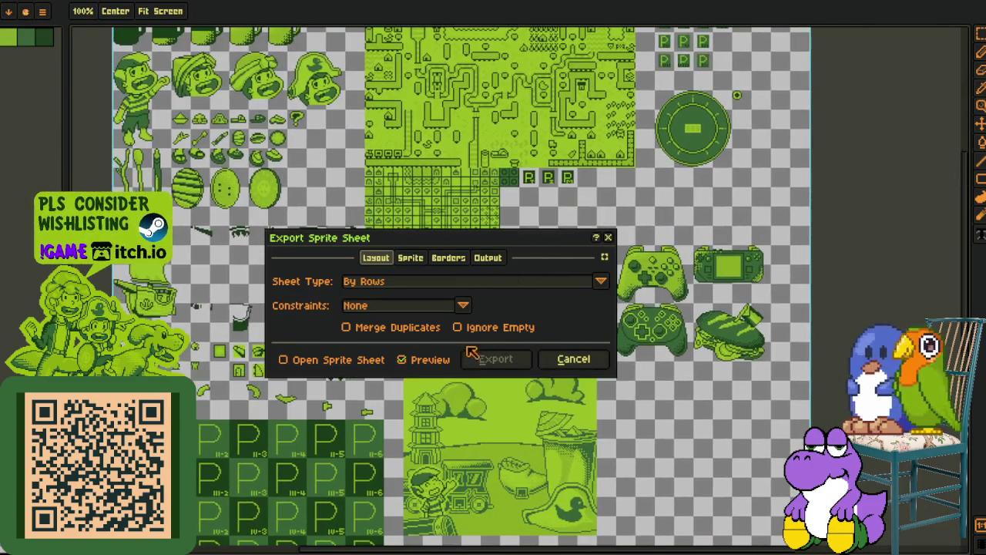
pyautogui.click(284, 359)
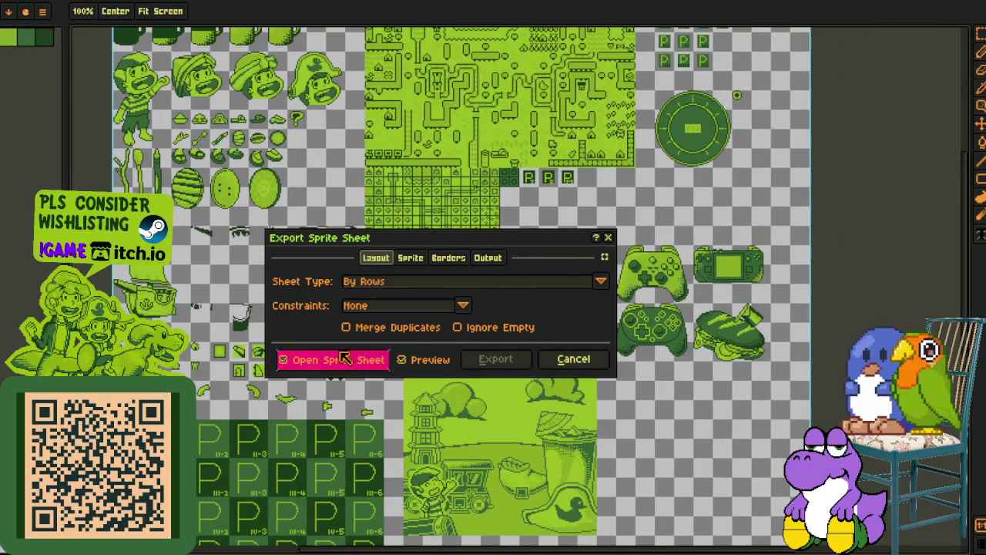
pyautogui.click(496, 358)
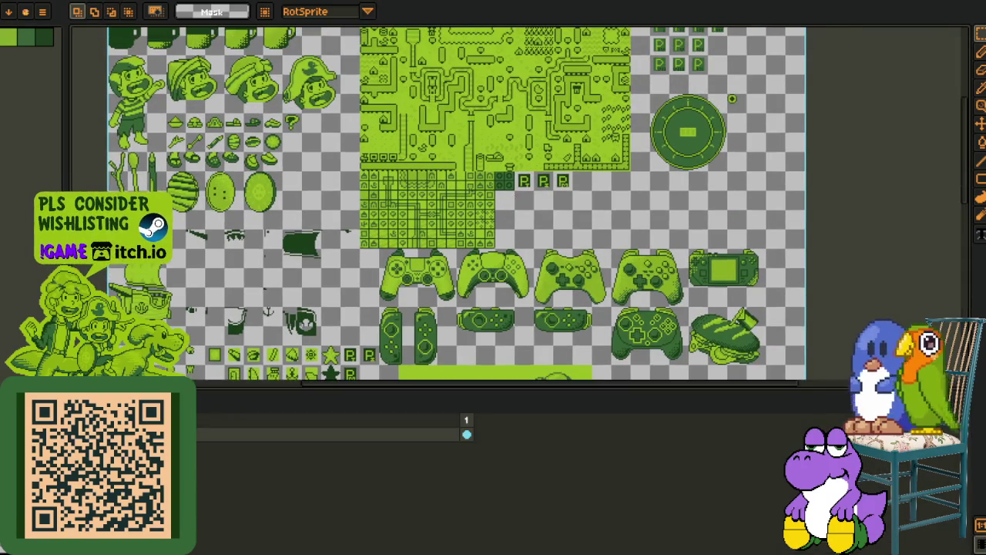
# Open the layer's options and name field in the timeline without changing anything
pyautogui.rightClick(188, 429)
pyautogui.scroll(2, 551, 165)
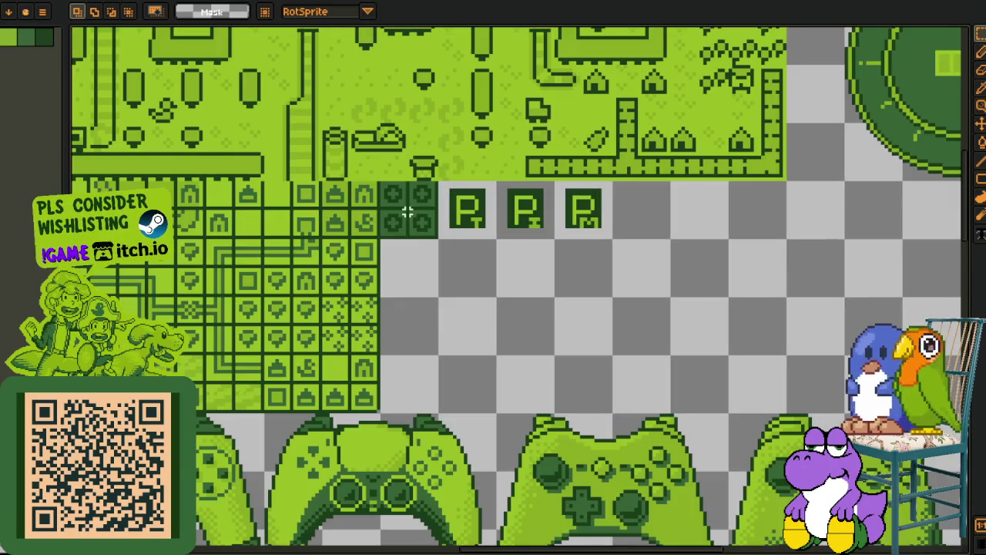
pyautogui.press('Tab')
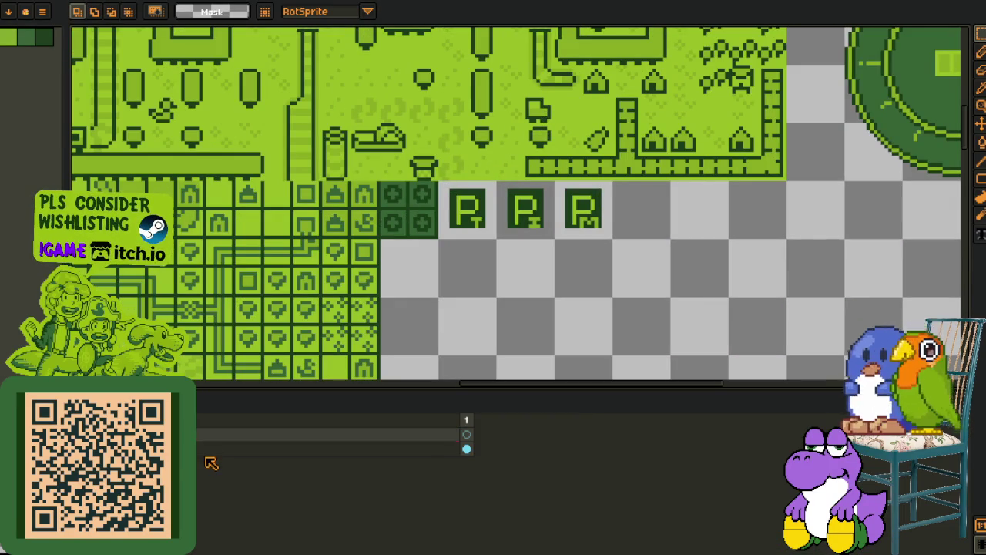
pyautogui.doubleClick(211, 455)
pyautogui.click(400, 204)
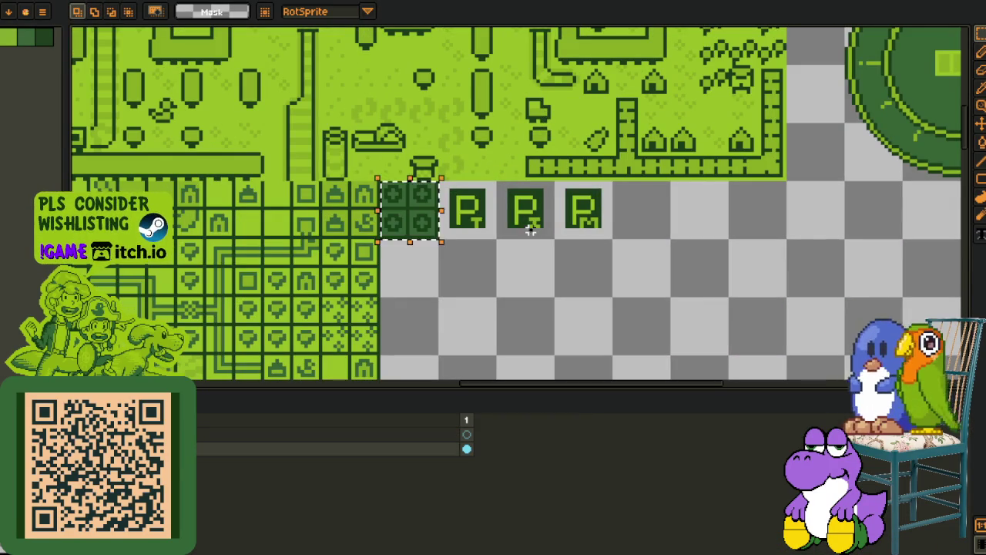
pyautogui.scroll(-1, 672, 269)
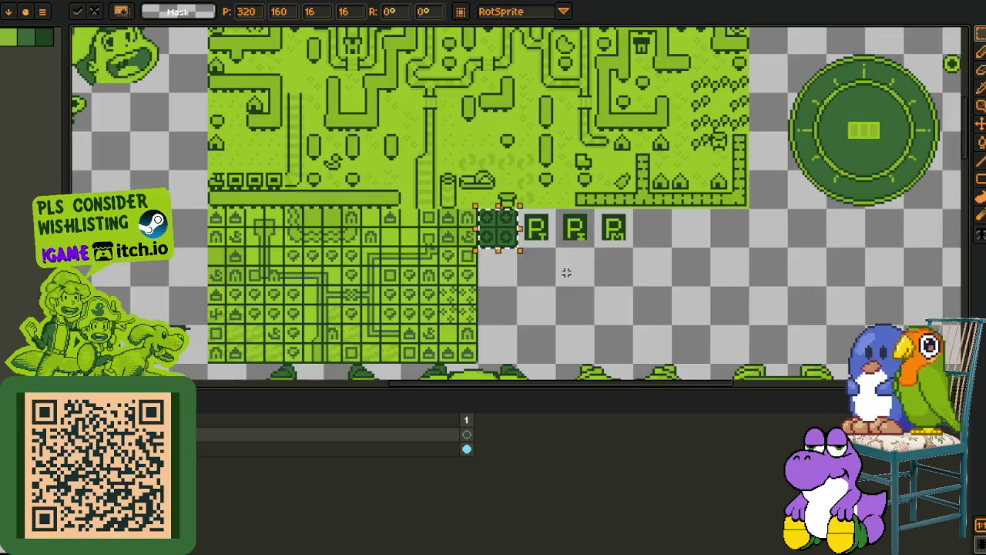
pyautogui.scroll(1, 590, 205)
pyautogui.press('Tab')
# Select the dark plus tile and stamp copies across the inventory grid rows
pyautogui.click(570, 219)
pyautogui.press('Tab')
pyautogui.scroll(-1, 766, 168)
pyautogui.scroll(1, 607, 195)
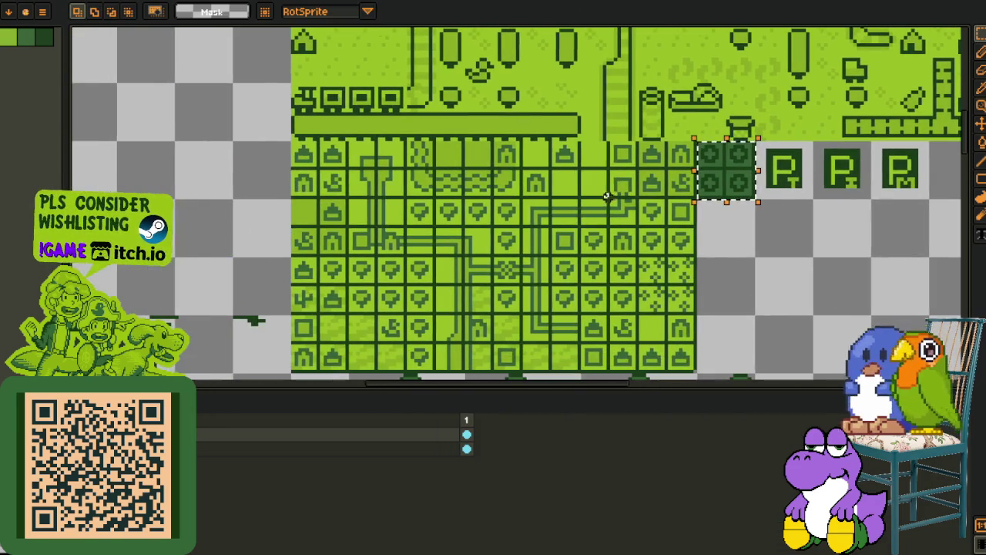
pyautogui.moveTo(727, 185)
pyautogui.mouseDown()
pyautogui.moveTo(396, 187)
pyautogui.moveTo(385, 242)
pyautogui.moveTo(339, 241)
pyautogui.moveTo(332, 288)
pyautogui.moveTo(374, 293)
pyautogui.moveTo(356, 348)
pyautogui.moveTo(330, 350)
pyautogui.moveTo(368, 347)
pyautogui.mouseUp()
pyautogui.click(394, 180)
pyautogui.moveTo(383, 267)
pyautogui.mouseDown()
pyautogui.moveTo(385, 337)
pyautogui.moveTo(513, 324)
pyautogui.moveTo(496, 312)
pyautogui.moveTo(698, 301)
pyautogui.mouseUp()
pyautogui.click(245, 157)
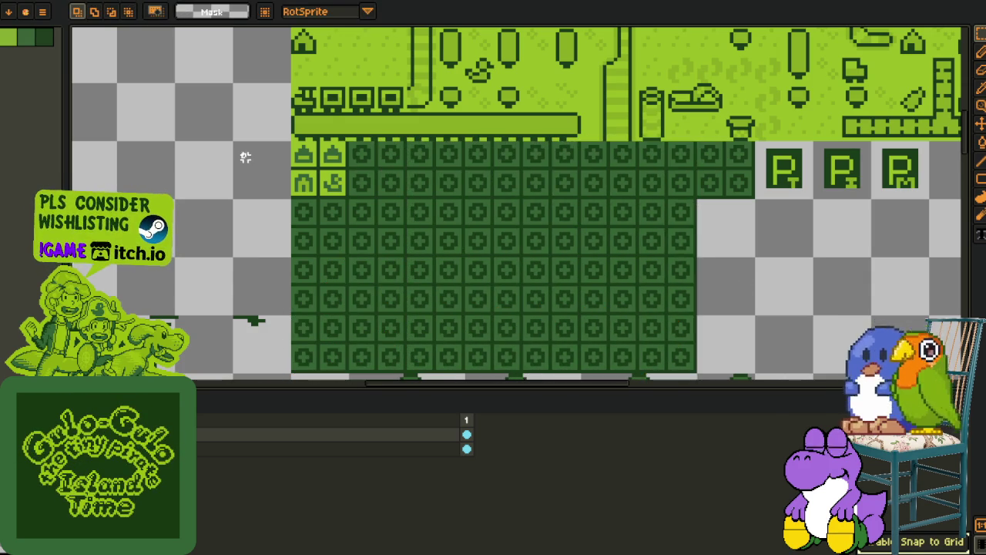
# Select the four light tiles at the grid's top-left, then the map's top-left tiles
pyautogui.scroll(2, 245, 157)
pyautogui.moveTo(336, 144); pyautogui.dragTo(453, 240)
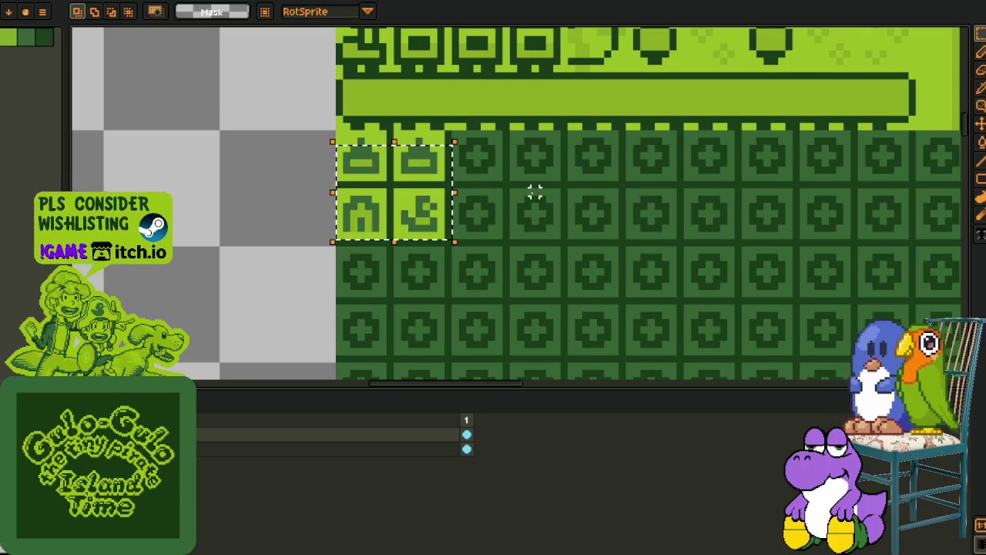
pyautogui.scroll(-1, 513, 194)
pyautogui.moveTo(517, 198); pyautogui.dragTo(388, 137)
pyautogui.scroll(-1, 460, 124)
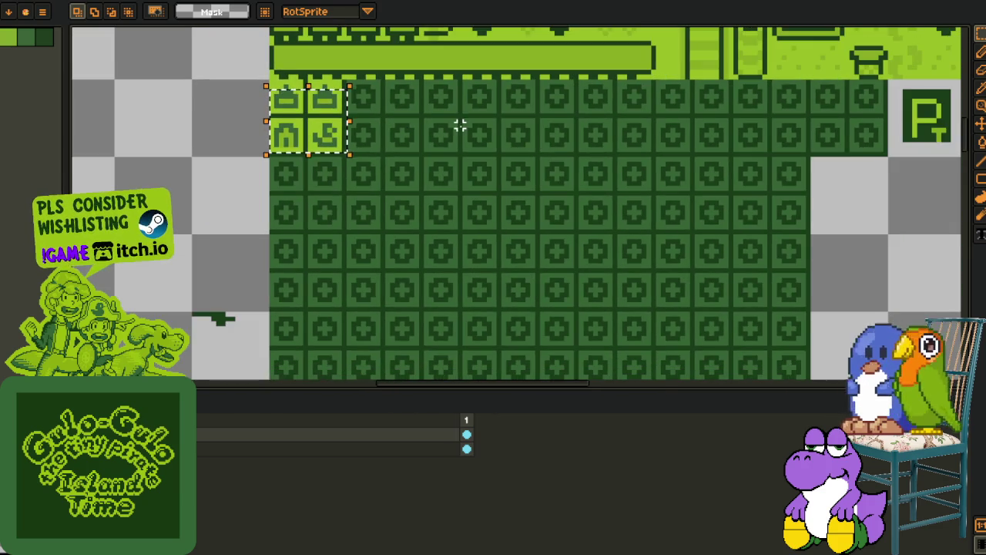
pyautogui.scroll(-1, 449, 152)
pyautogui.moveTo(440, 185); pyautogui.dragTo(327, 248)
pyautogui.scroll(-1, 328, 248)
pyautogui.moveTo(341, 214); pyautogui.dragTo(420, 296)
pyautogui.moveTo(252, 87); pyautogui.dragTo(339, 172)
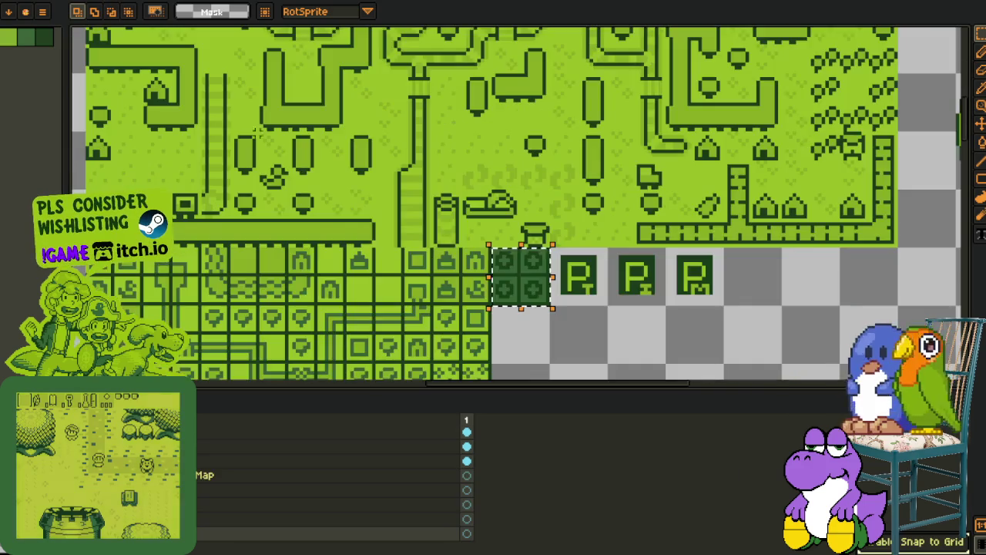
# Reselect a smaller block of map tiles, ending on the 2×2 light tiles
pyautogui.scroll(-4, 297, 139)
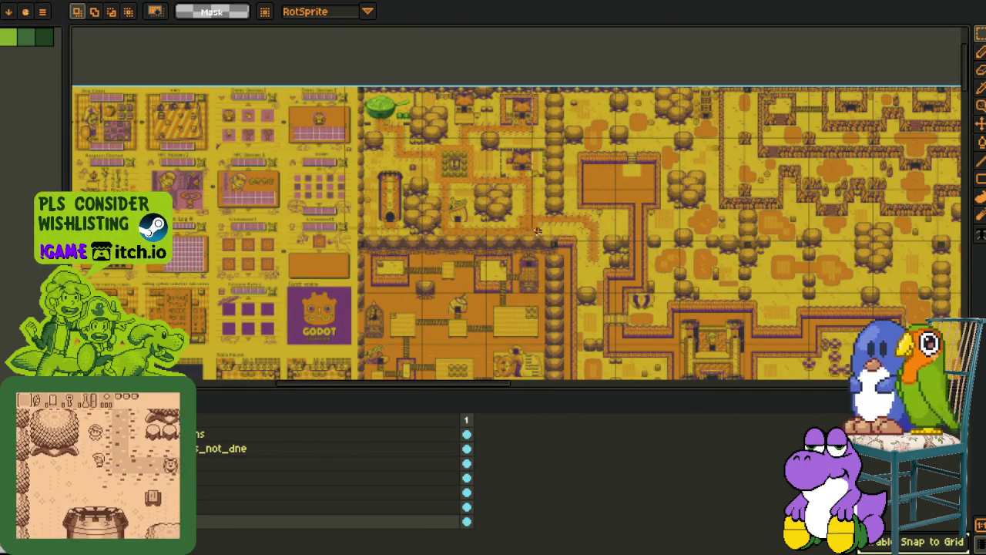
pyautogui.scroll(3, 505, 217)
pyautogui.scroll(-3, 505, 217)
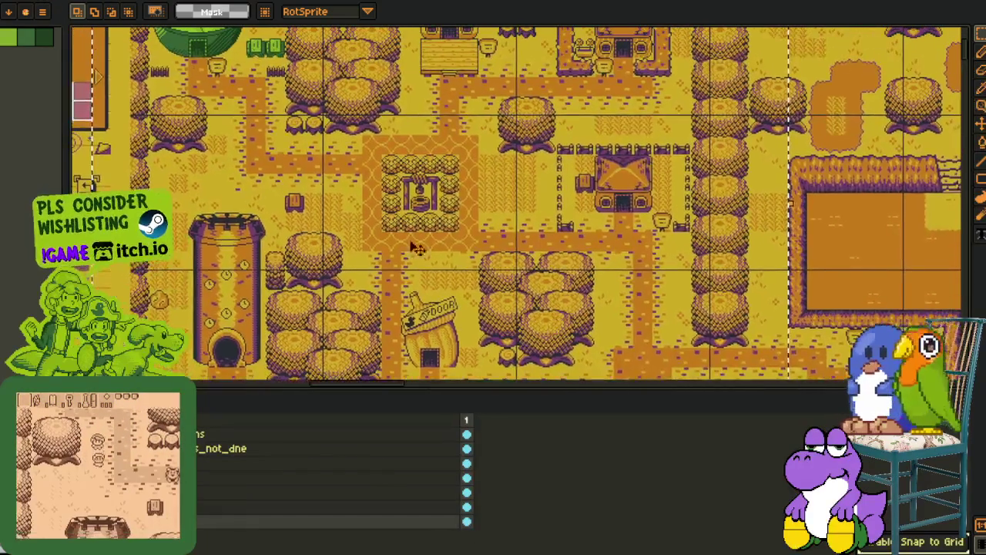
pyautogui.scroll(1, 298, 115)
pyautogui.scroll(1, 298, 114)
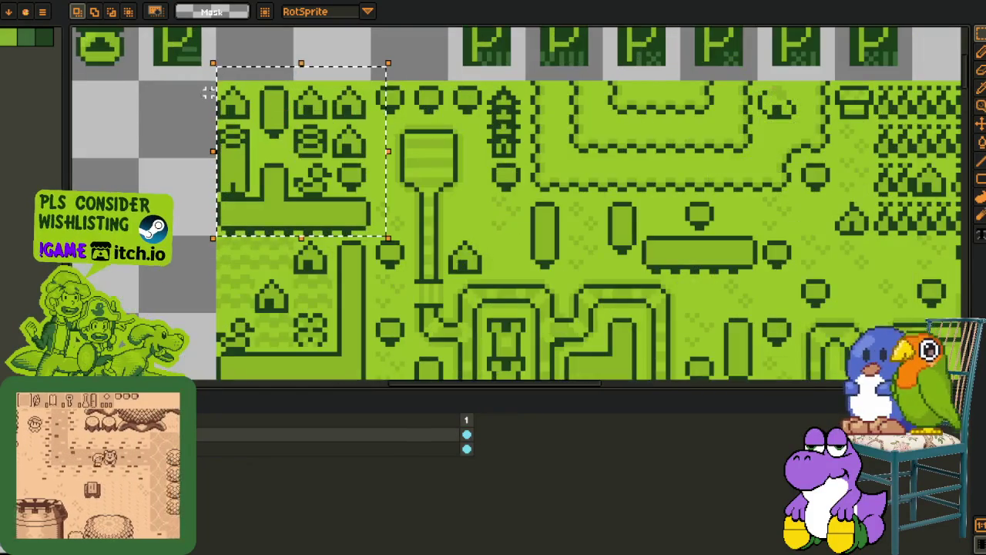
pyautogui.moveTo(217, 83); pyautogui.dragTo(376, 233)
pyautogui.scroll(-2, 376, 231)
pyautogui.scroll(-3, 308, 193)
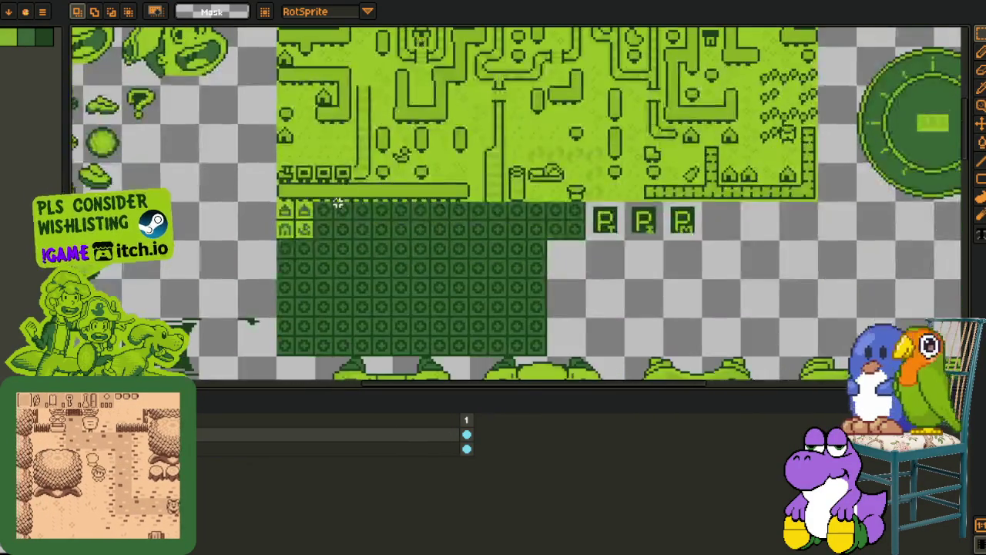
pyautogui.scroll(2, 269, 185)
pyautogui.scroll(2, 250, 132)
pyautogui.moveTo(251, 133); pyautogui.dragTo(392, 260)
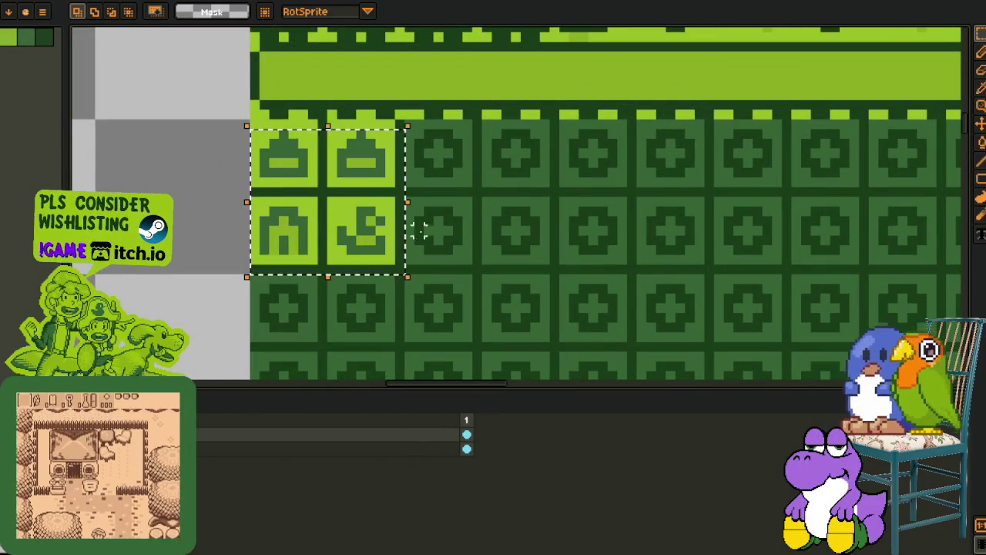
# Select the small room mock-up, then switch to the orange town-map sprite tab
pyautogui.scroll(-3, 501, 196)
pyautogui.scroll(1, 403, 275)
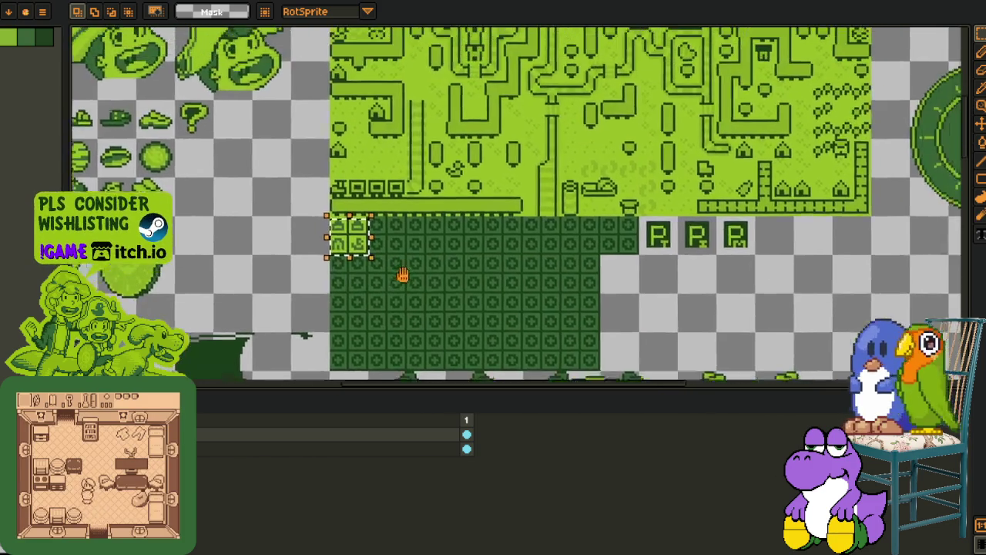
pyautogui.scroll(2, 347, 231)
pyautogui.moveTo(370, 187); pyautogui.dragTo(437, 255)
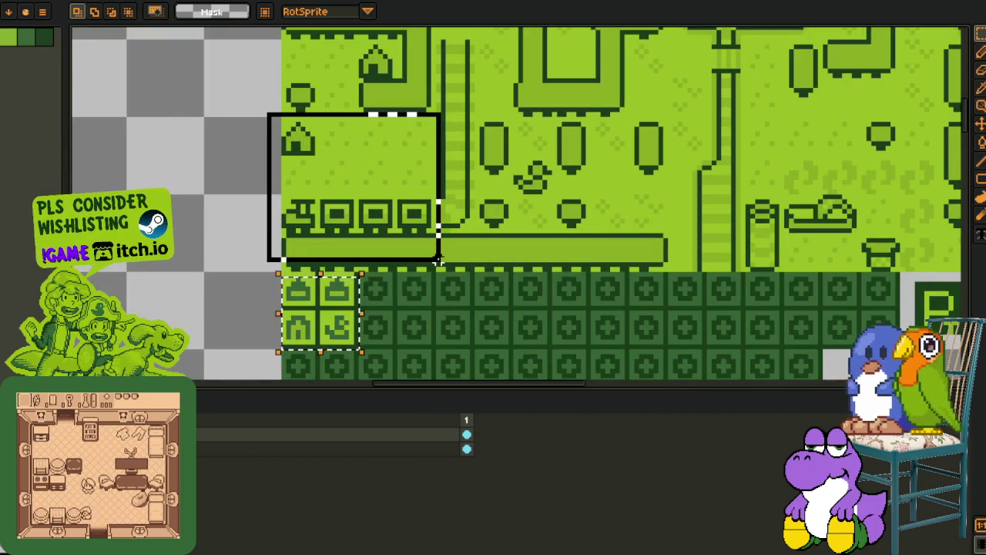
pyautogui.scroll(-2, 511, 168)
pyautogui.moveTo(539, 189); pyautogui.dragTo(517, 88)
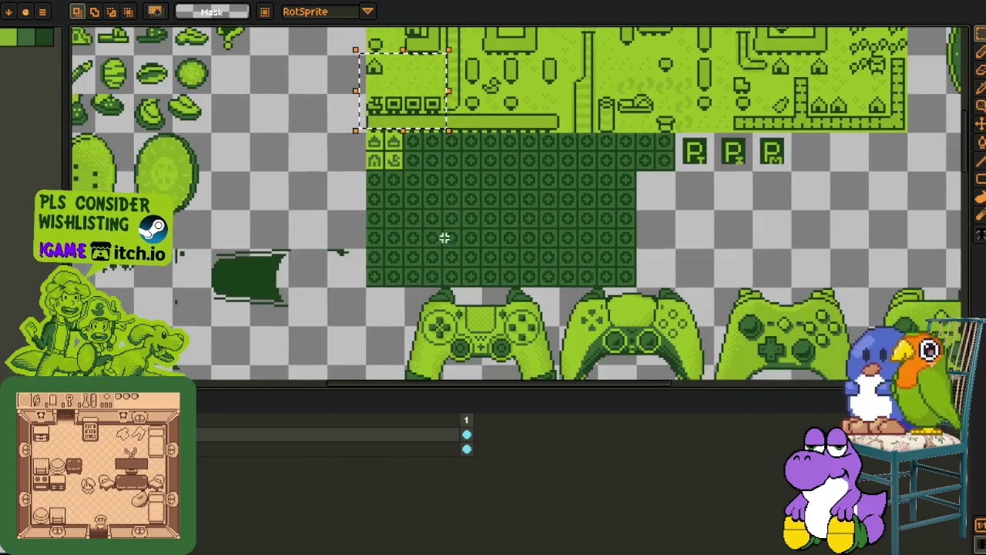
pyautogui.scroll(2, 373, 267)
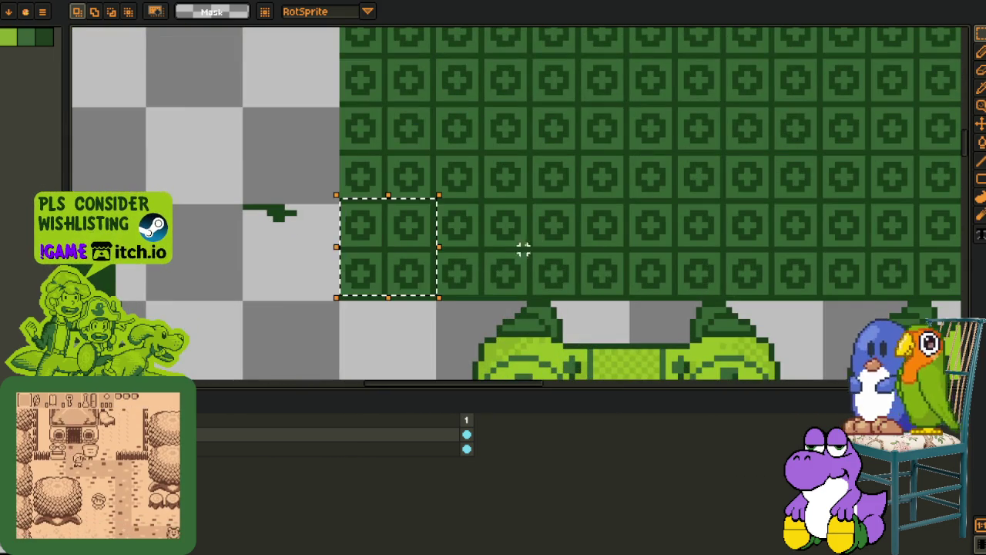
pyautogui.hotkey('ctrl', 'Tab')
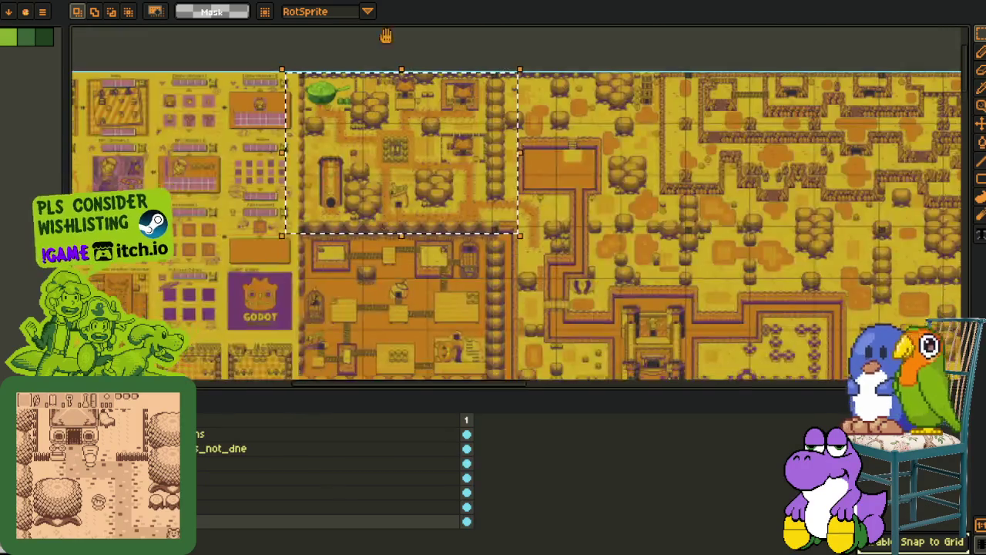
# Enlarge the canvas area above the timeline and look over the town map
pyautogui.scroll(-5, 335, 369)
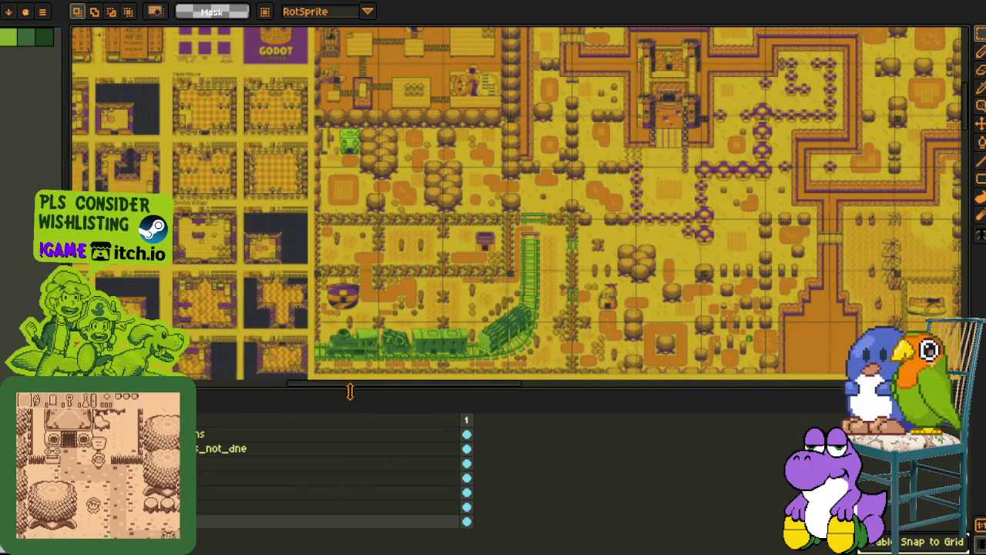
pyautogui.moveTo(350, 392); pyautogui.dragTo(362, 455)
pyautogui.scroll(1, 365, 326)
pyautogui.scroll(2, 365, 325)
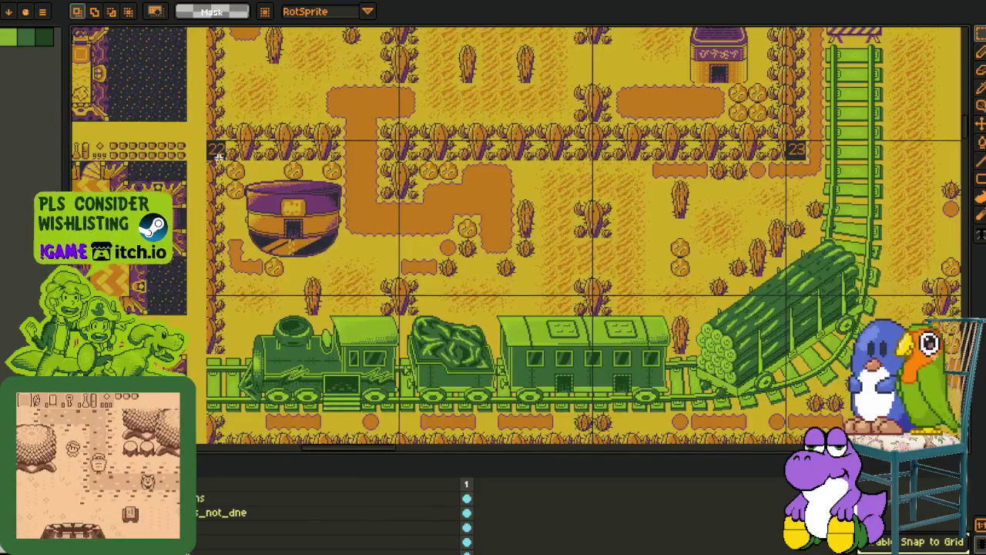
pyautogui.scroll(-2, 838, 307)
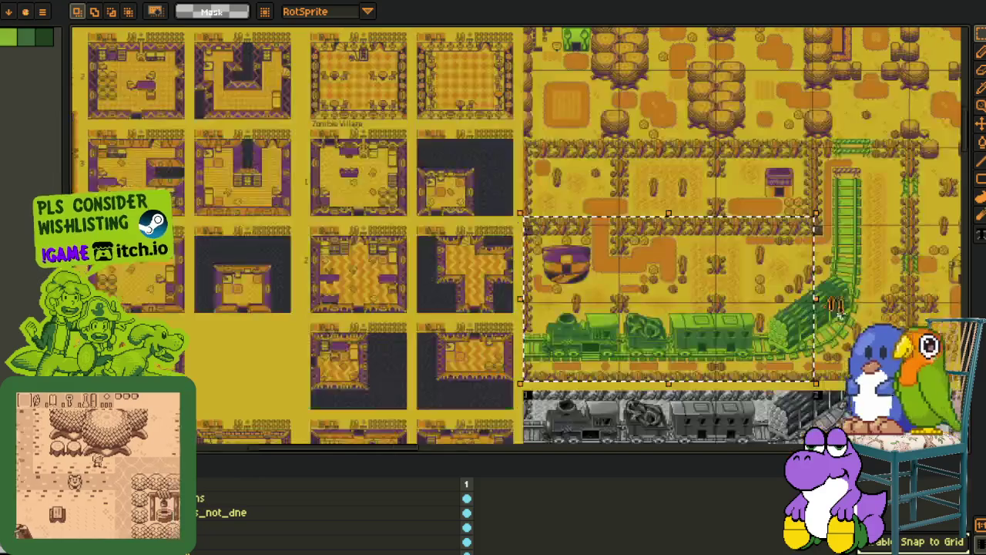
pyautogui.scroll(-2, 838, 307)
pyautogui.scroll(-1, 838, 306)
pyautogui.scroll(2, 478, 106)
pyautogui.scroll(1, 479, 107)
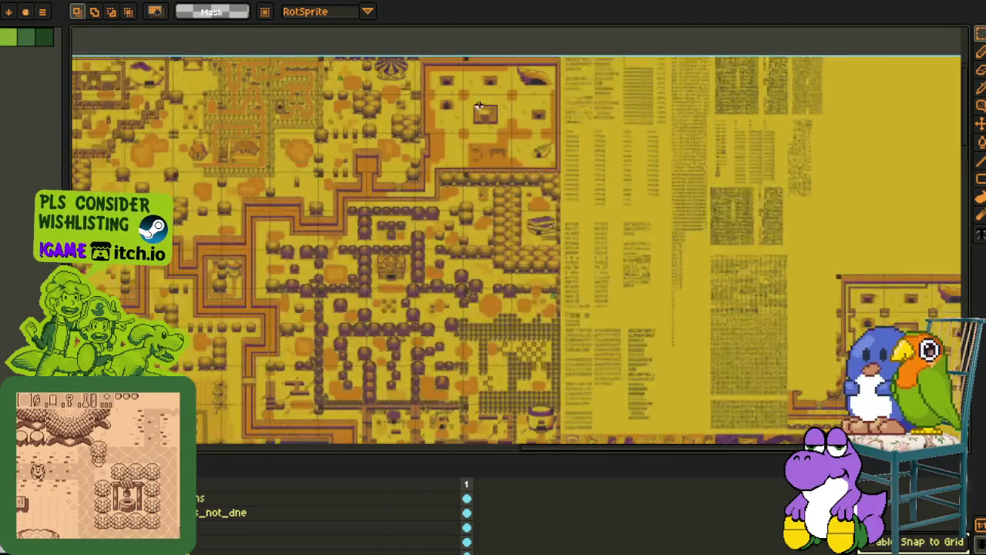
pyautogui.scroll(1, 478, 106)
pyautogui.scroll(1, 347, 177)
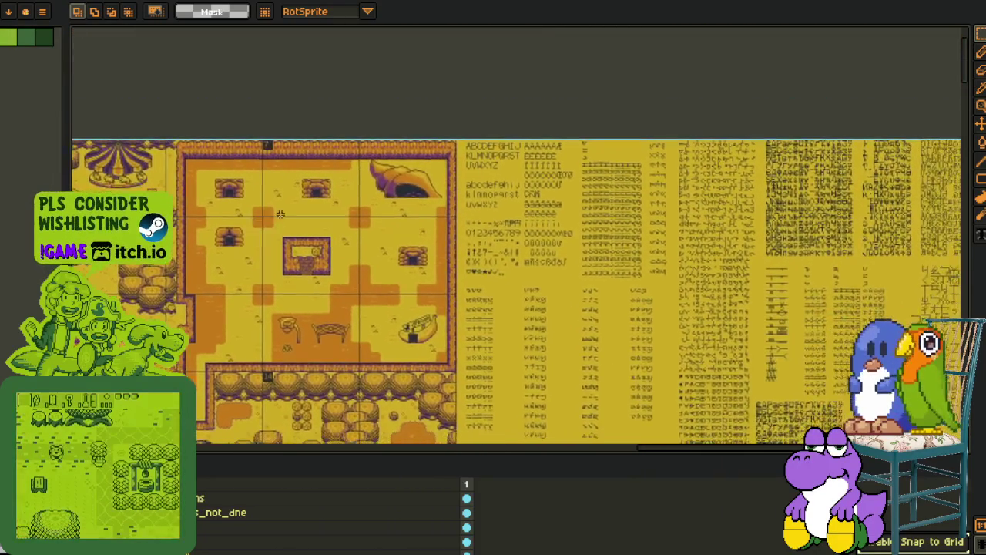
pyautogui.scroll(2, 280, 214)
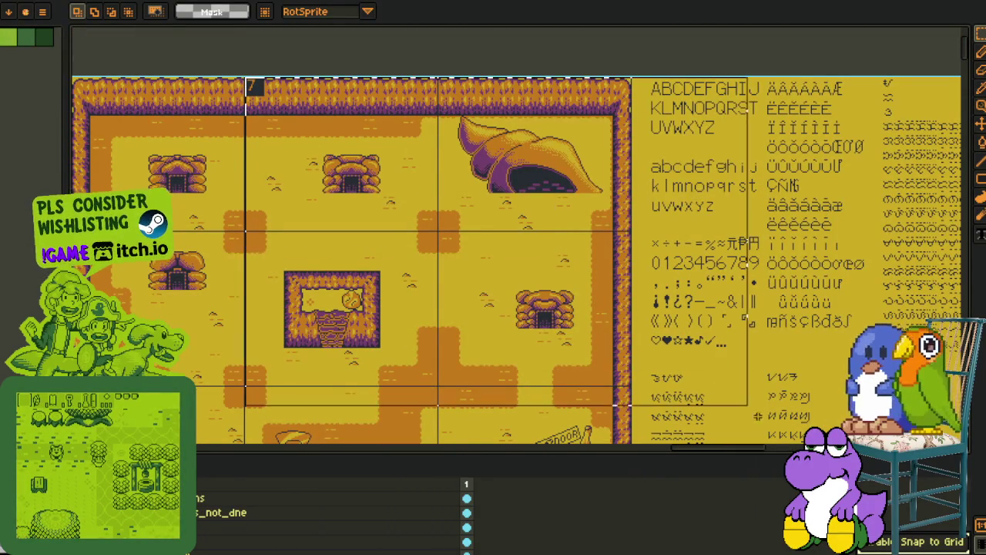
pyautogui.scroll(-1, 247, 401)
pyautogui.scroll(-1, 246, 401)
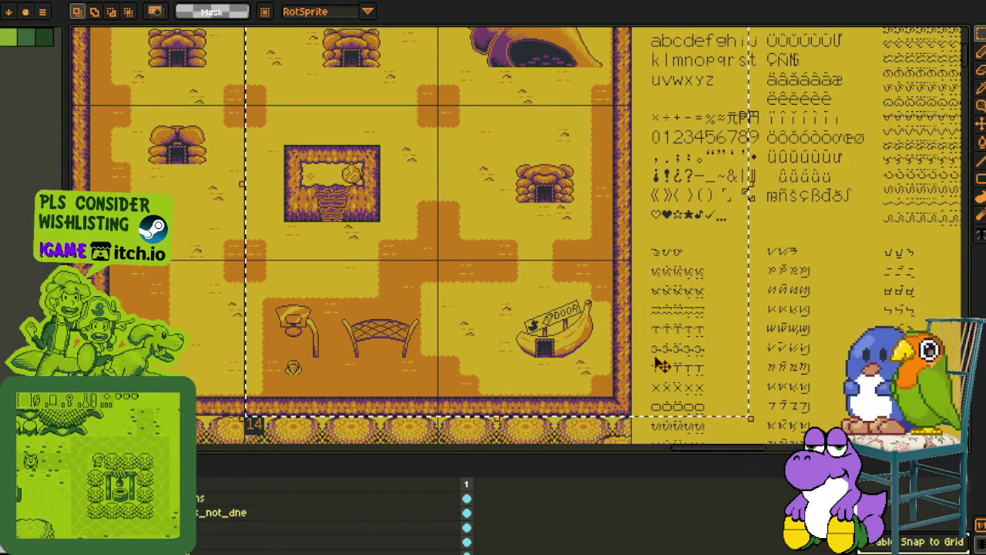
pyautogui.scroll(2, 310, 221)
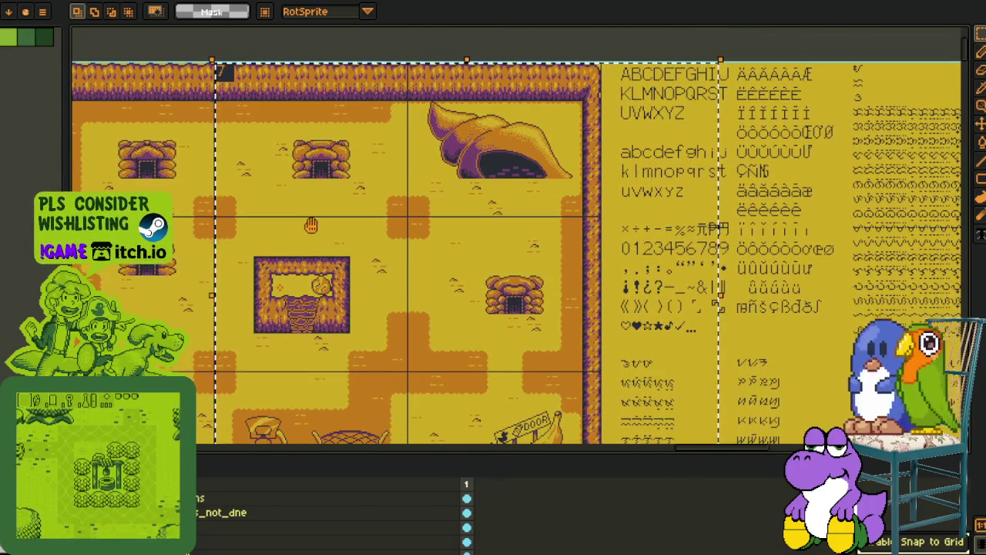
# Widen the selection over the town map's house room slightly
pyautogui.scroll(-2, 362, 185)
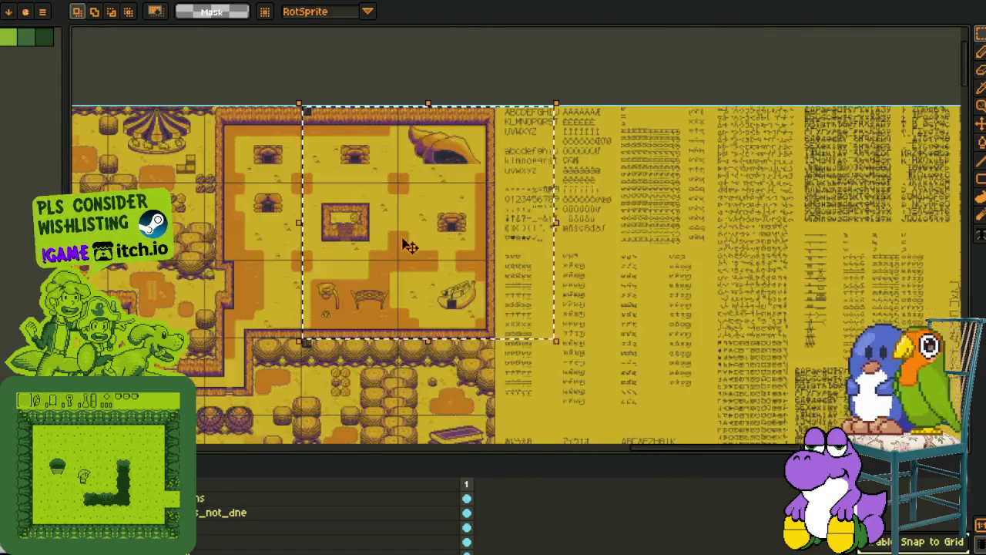
pyautogui.scroll(-1, 399, 200)
pyautogui.scroll(-1, 386, 200)
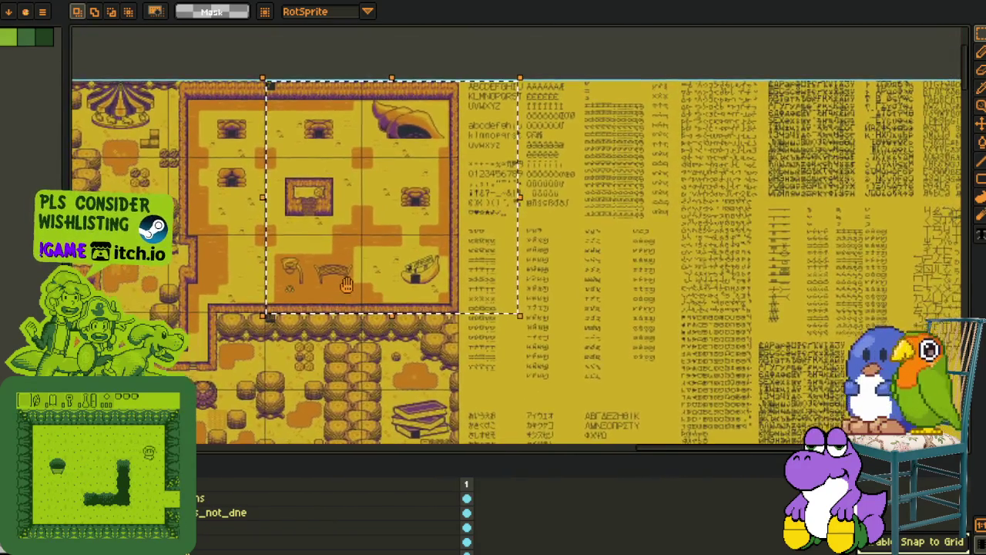
pyautogui.scroll(-2, 375, 224)
pyautogui.scroll(-2, 375, 225)
pyautogui.scroll(-2, 375, 224)
pyautogui.scroll(-1, 694, 429)
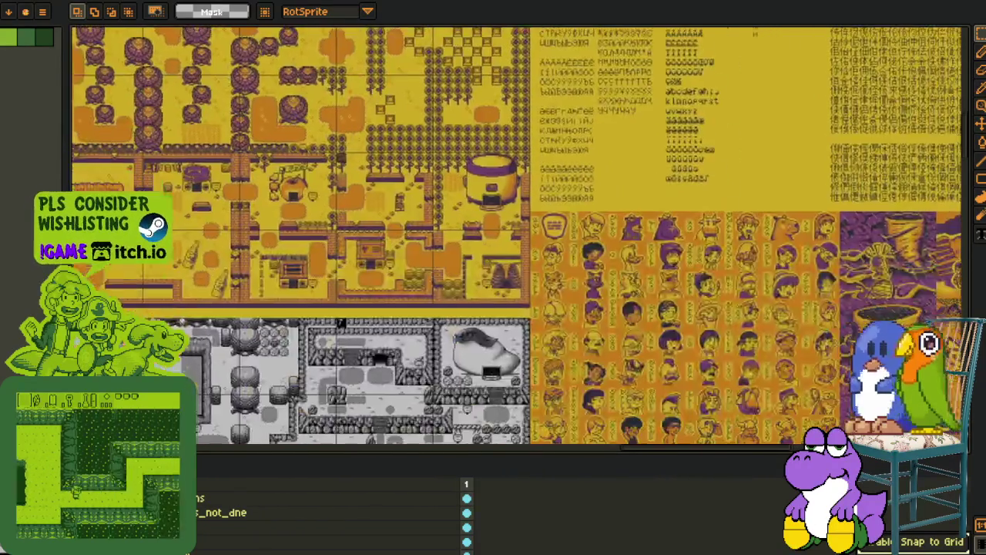
pyautogui.scroll(2, 694, 429)
pyautogui.scroll(-1, 694, 430)
pyautogui.moveTo(693, 429); pyautogui.dragTo(719, 428)
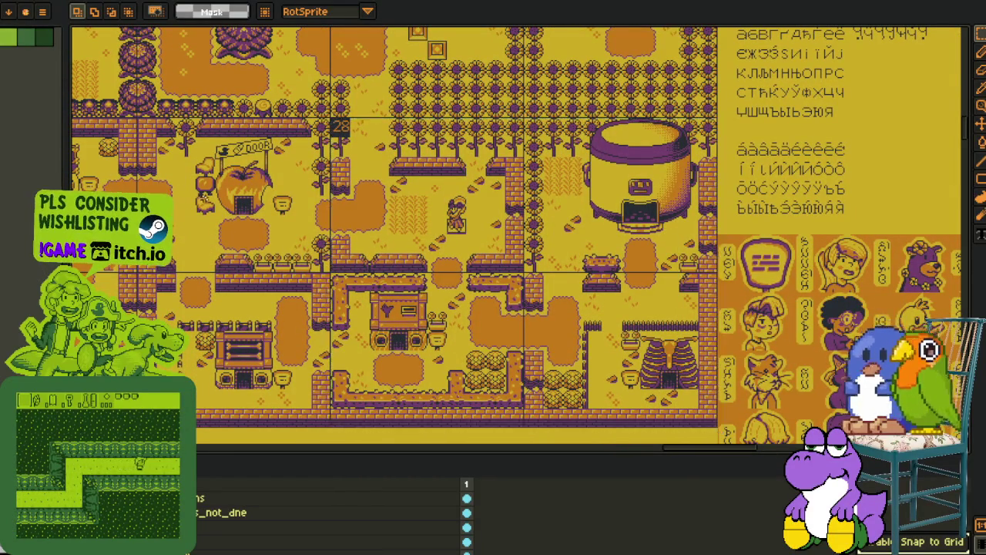
pyautogui.scroll(-3, 719, 428)
pyautogui.scroll(1, 719, 429)
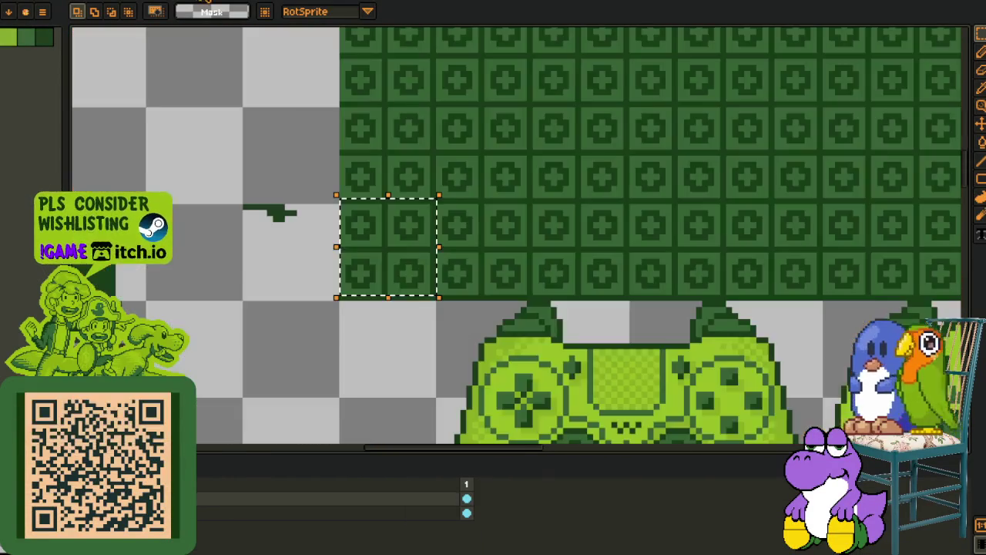
# Select the whole dark tile block and delete its placeholder layer via Delete Layer
pyautogui.scroll(-1, 504, 169)
pyautogui.scroll(-2, 504, 169)
pyautogui.scroll(1, 484, 195)
pyautogui.moveTo(484, 195); pyautogui.dragTo(425, 230)
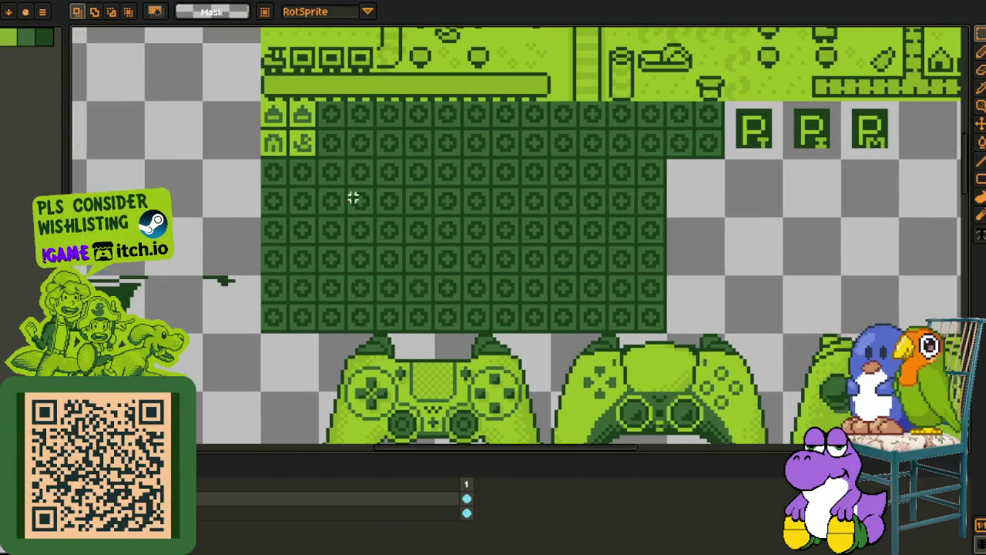
pyautogui.moveTo(261, 98)
pyautogui.mouseDown()
pyautogui.moveTo(326, 116)
pyautogui.moveTo(678, 336)
pyautogui.moveTo(682, 350)
pyautogui.mouseUp()
pyautogui.rightClick(308, 500)
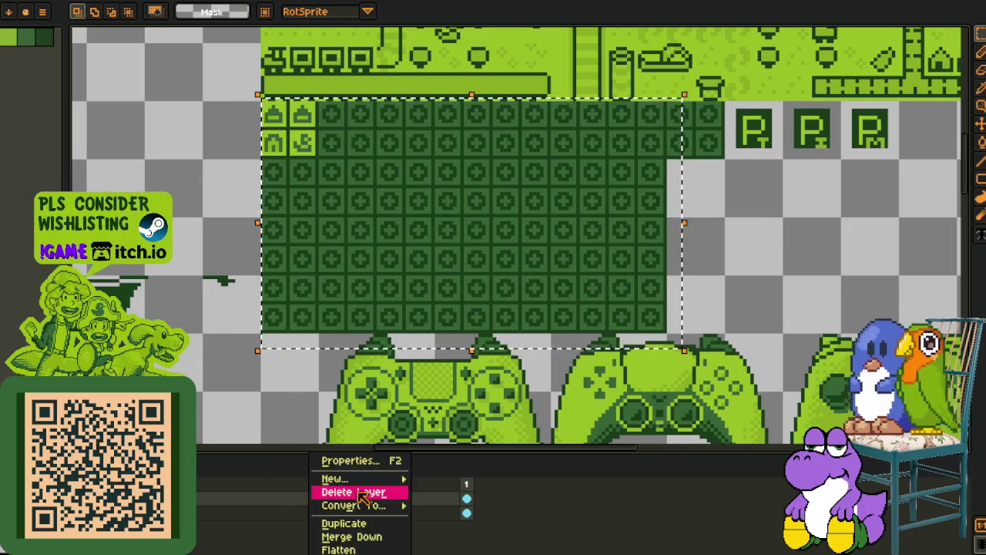
pyautogui.click(363, 487)
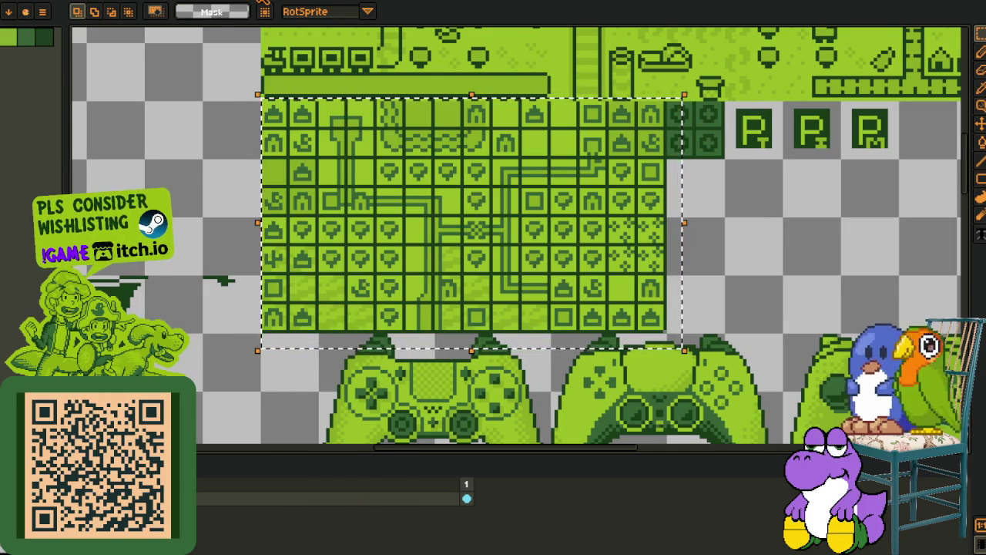
pyautogui.scroll(-3, 223, 79)
pyautogui.press('i')
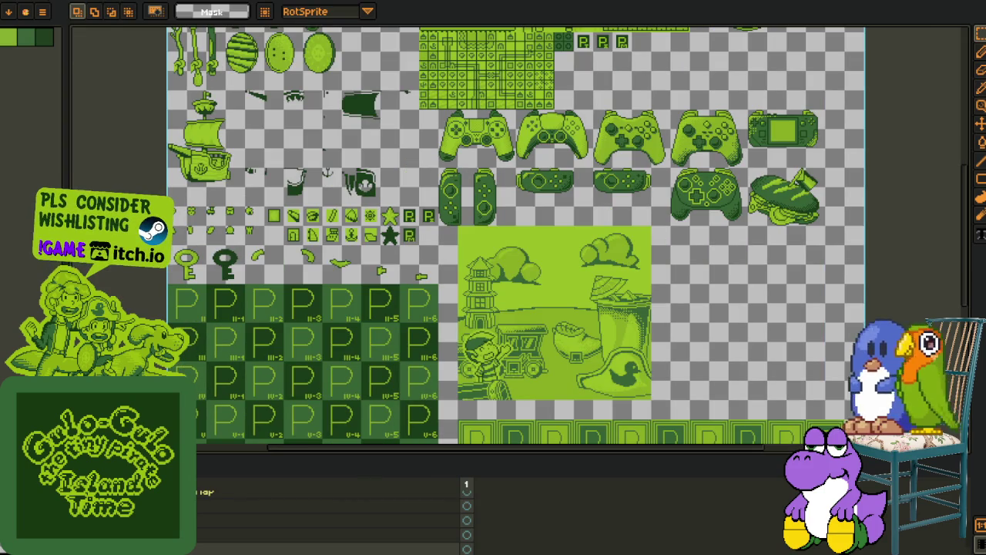
# Start a sprite sheet export from the File menu, then cancel it
pyautogui.click(4, 4)
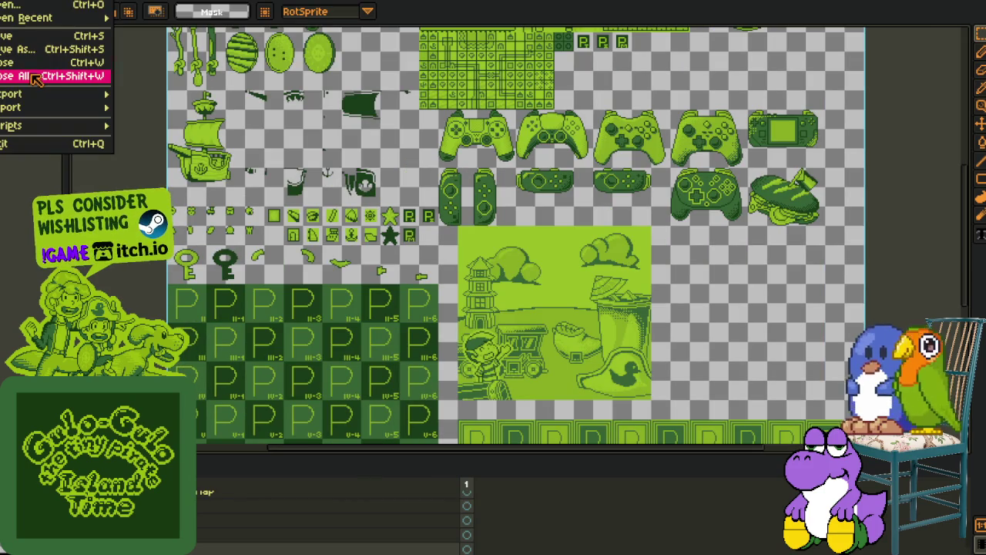
pyautogui.moveTo(31, 93)
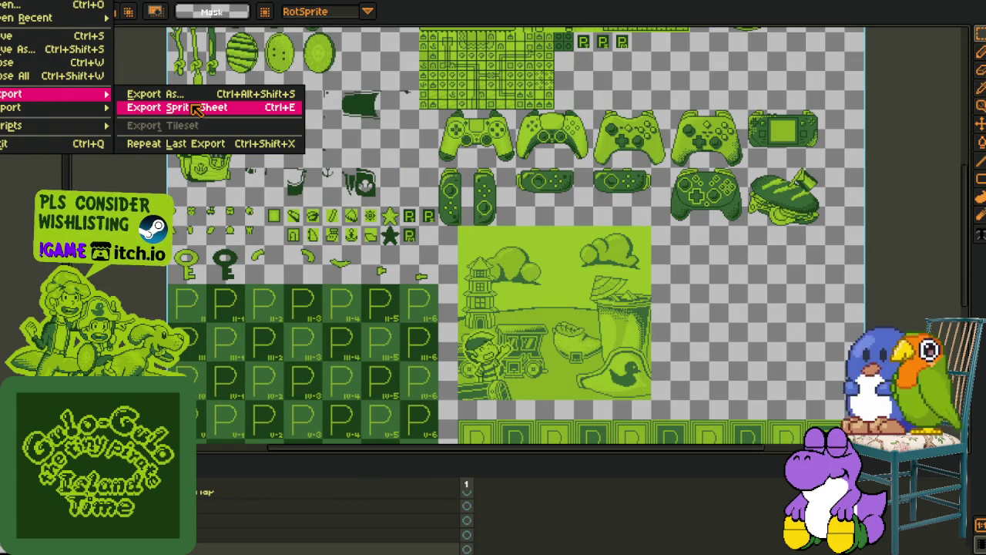
pyautogui.click(197, 108)
pyautogui.click(576, 361)
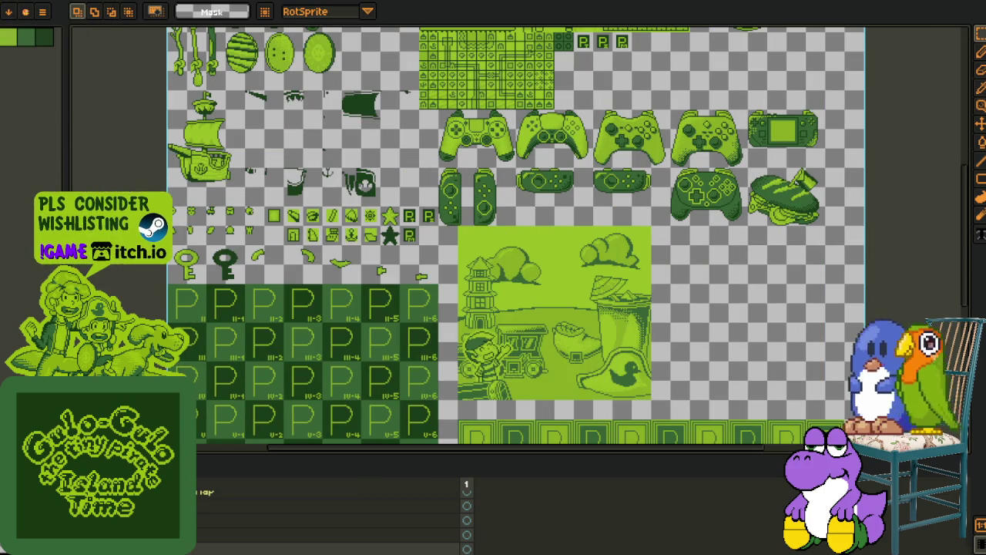
# Export the sheet as menu_assets.png without layers and close Menu TBU without saving
pyautogui.click(4, 4)
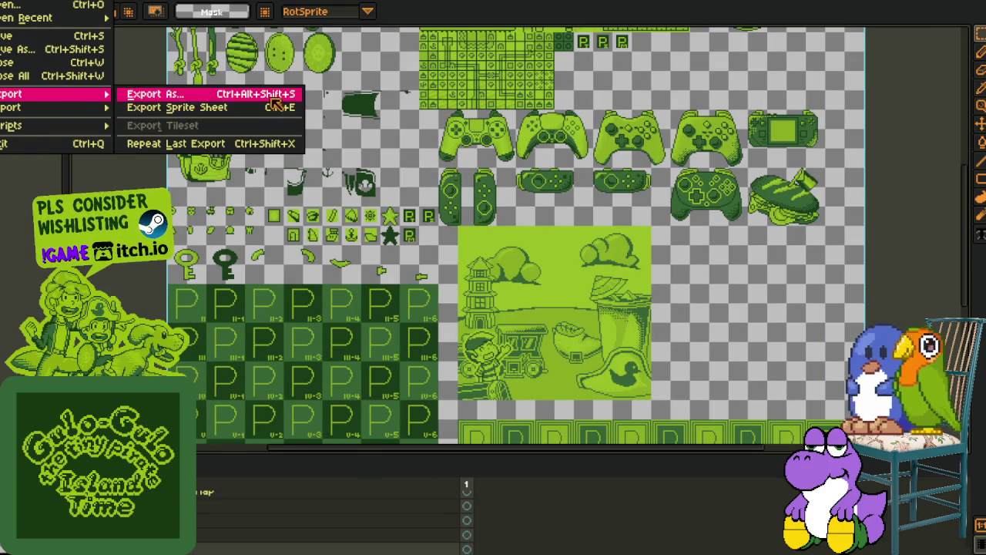
pyautogui.click(154, 94)
pyautogui.click(774, 470)
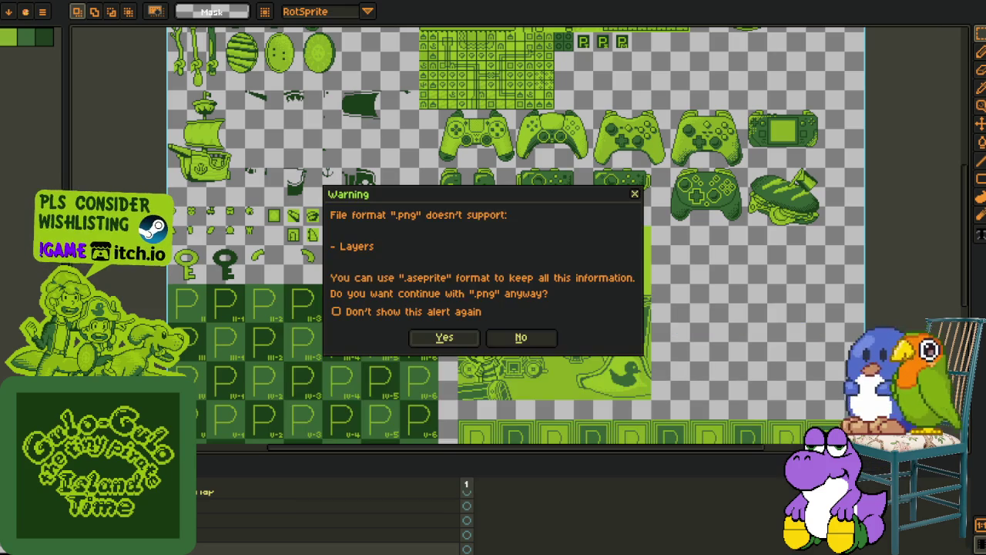
pyautogui.click(443, 338)
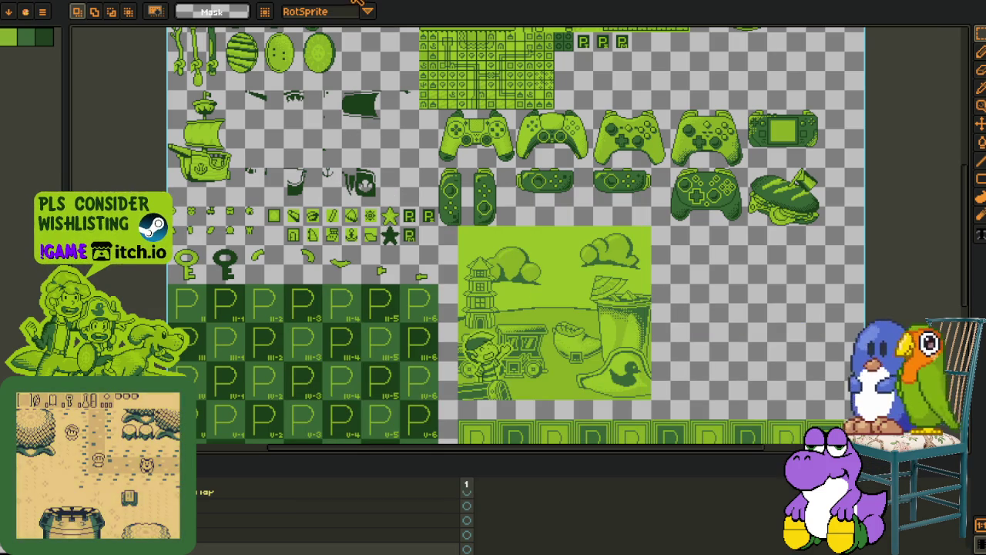
pyautogui.hotkey('ctrl', 'w')
pyautogui.hotkey('ctrl', 'w')
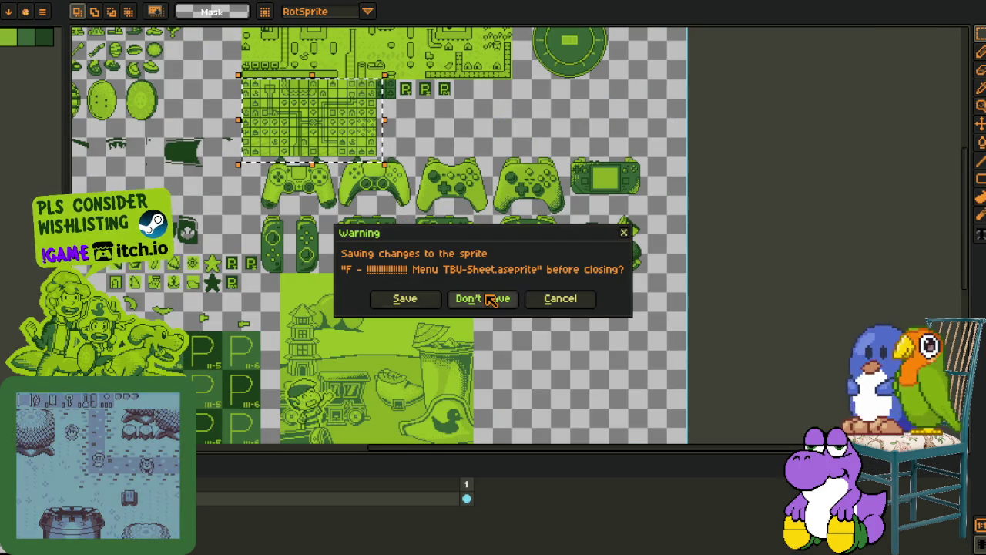
pyautogui.click(490, 300)
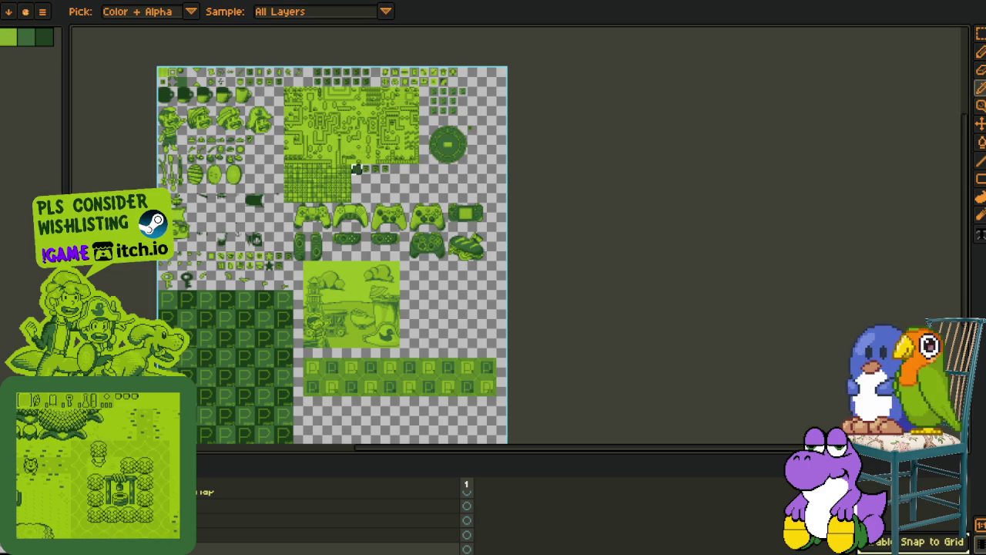
# Center the whole mega sheet in view, then switch to the menu design notes
pyautogui.moveTo(297, 238); pyautogui.dragTo(360, 267)
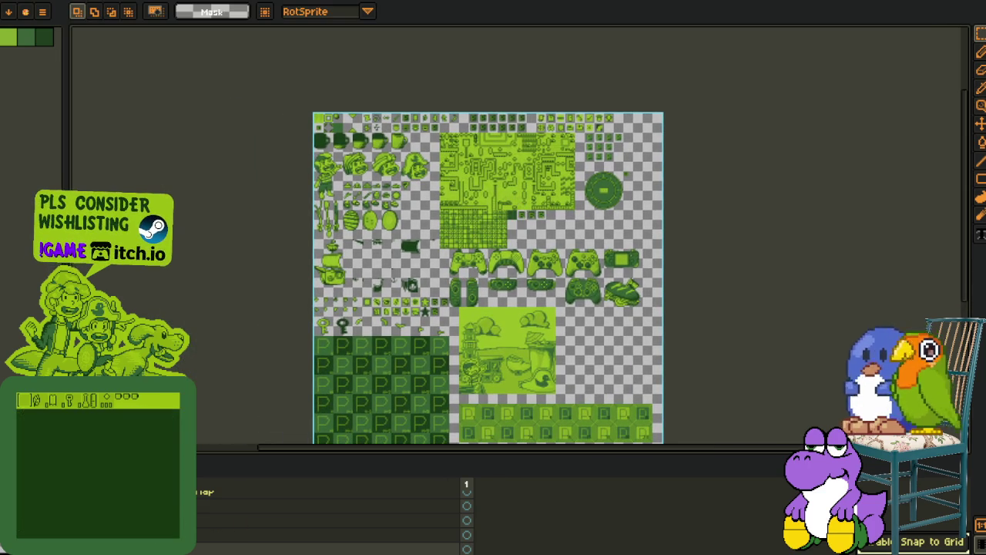
pyautogui.hotkey('alt', 'Tab')
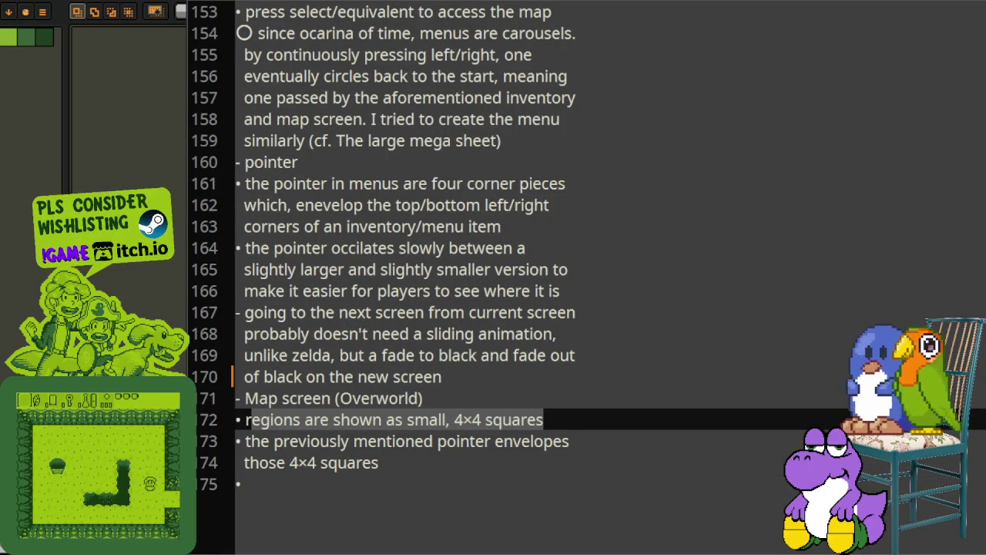
# Copy the Menu notes from line 139 to the end, then switch to Godot's script editor
pyautogui.scroll(-3, 455, 431)
pyautogui.scroll(-4, 455, 431)
pyautogui.scroll(2, 456, 431)
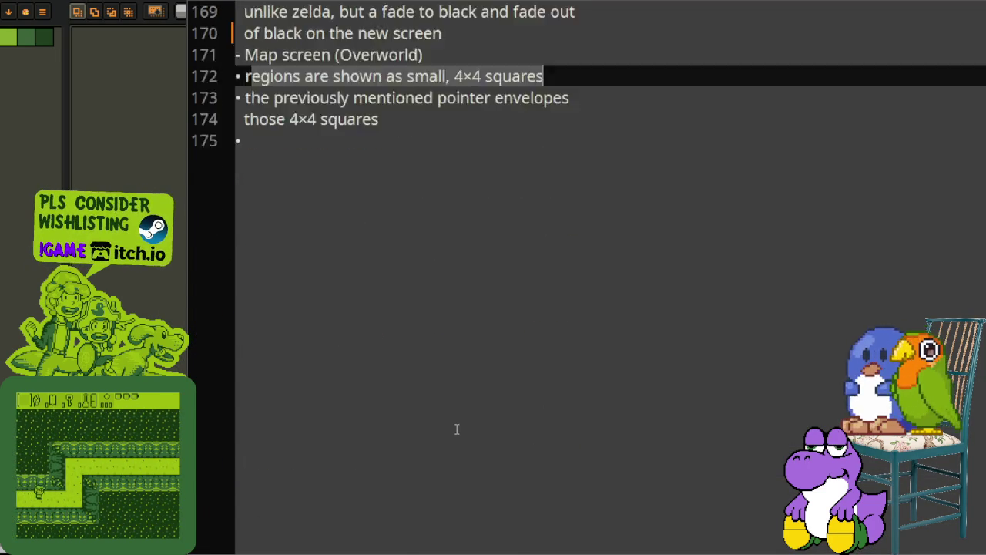
pyautogui.scroll(9, 433, 459)
pyautogui.scroll(4, 432, 458)
pyautogui.scroll(-4, 432, 458)
pyautogui.scroll(-3, 423, 458)
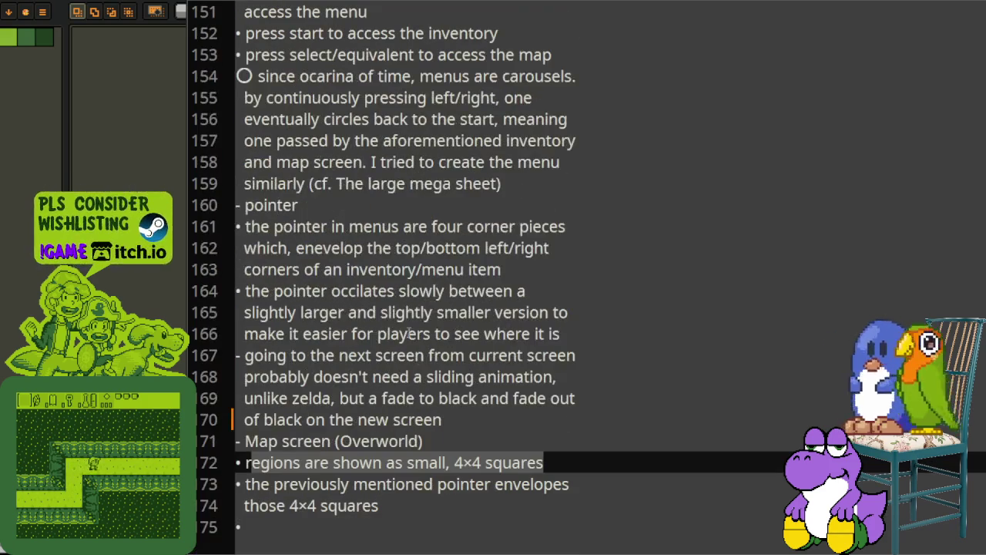
pyautogui.press('Up')
pyautogui.press('Up')
pyautogui.moveTo(385, 505); pyautogui.dragTo(231, 274)
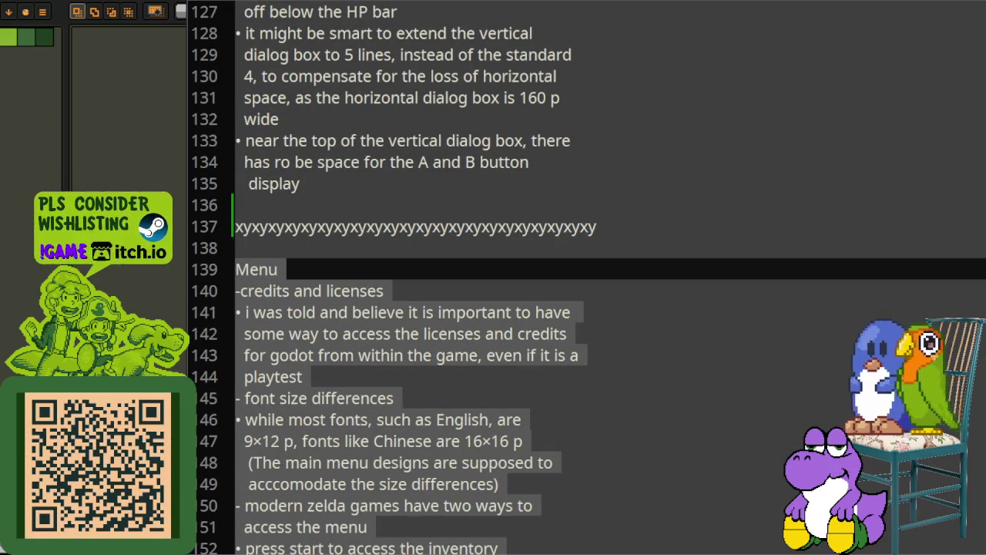
pyautogui.hotkey('alt', 'Tab')
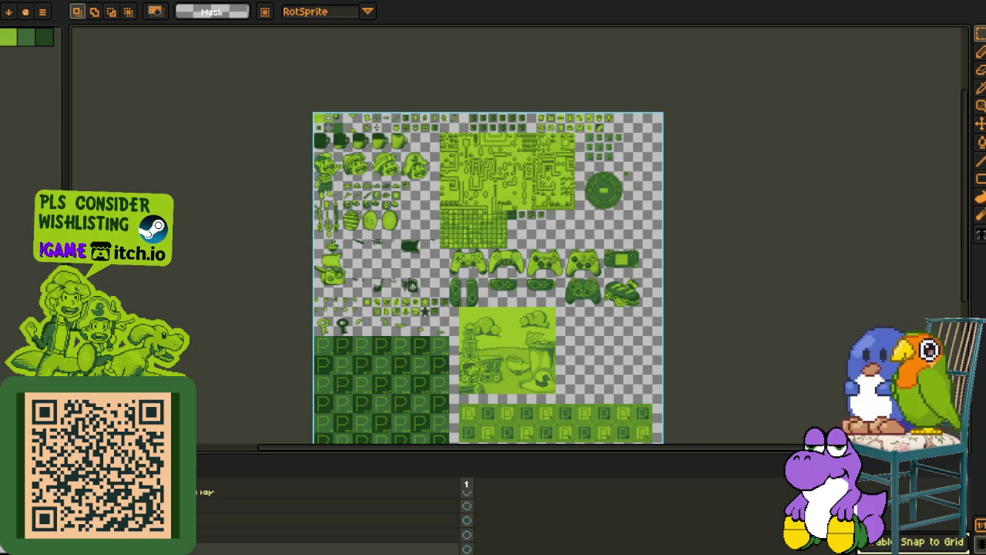
pyautogui.hotkey('alt', 'Tab')
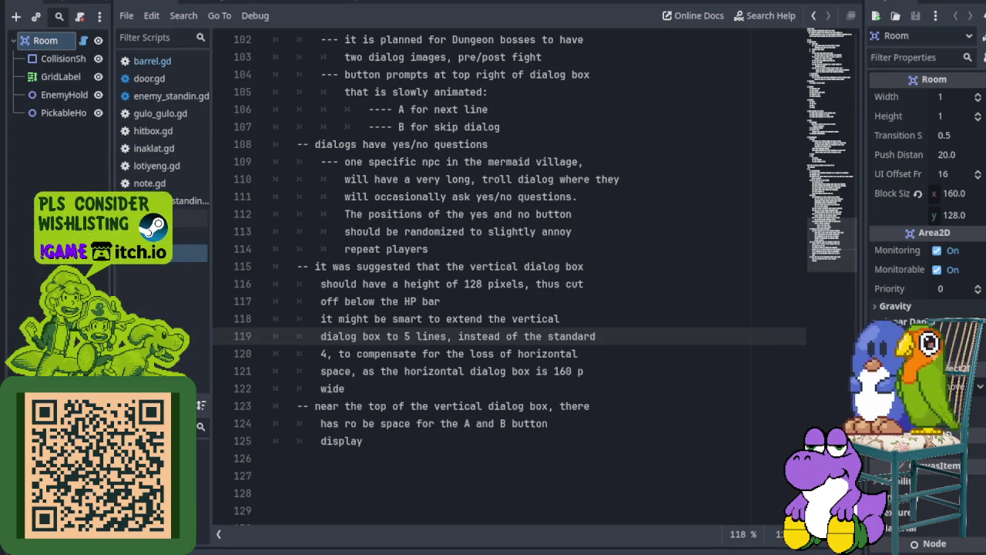
# Remove the extra blank lines after the dialog notes and indent the new line
pyautogui.scroll(-1, 509, 308)
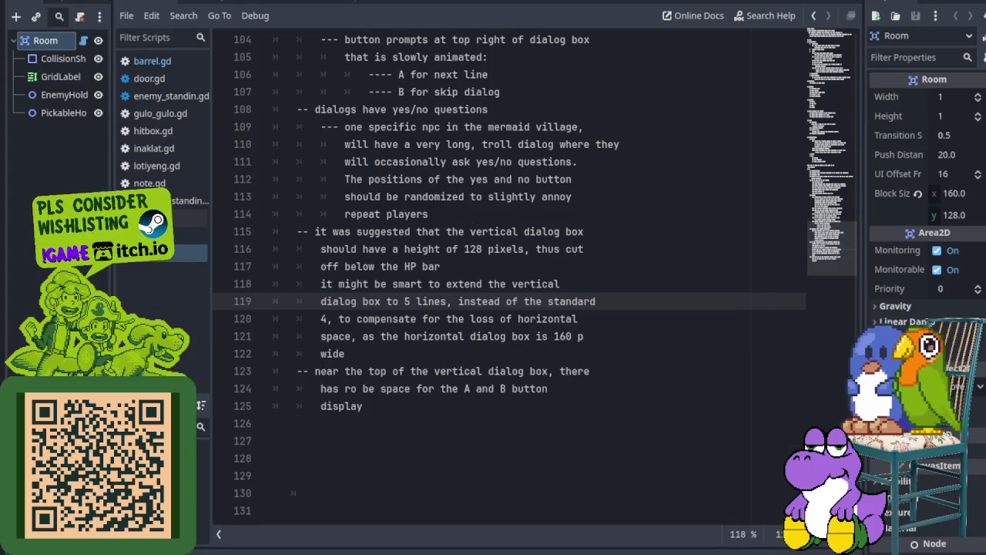
pyautogui.click(306, 425)
pyautogui.scroll(4, 307, 420)
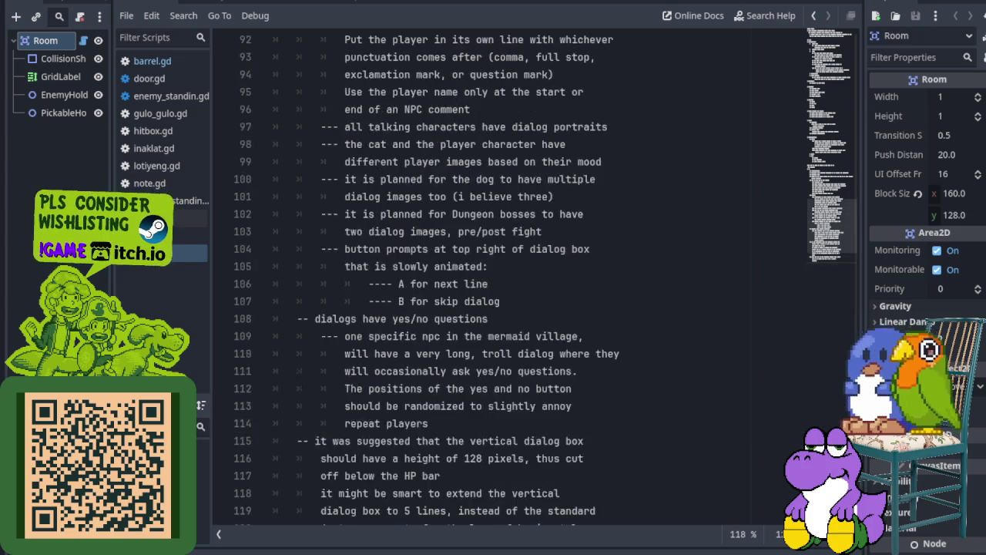
pyautogui.scroll(4, 307, 420)
pyautogui.scroll(3, 300, 370)
pyautogui.scroll(1, 298, 332)
pyautogui.scroll(-6, 298, 332)
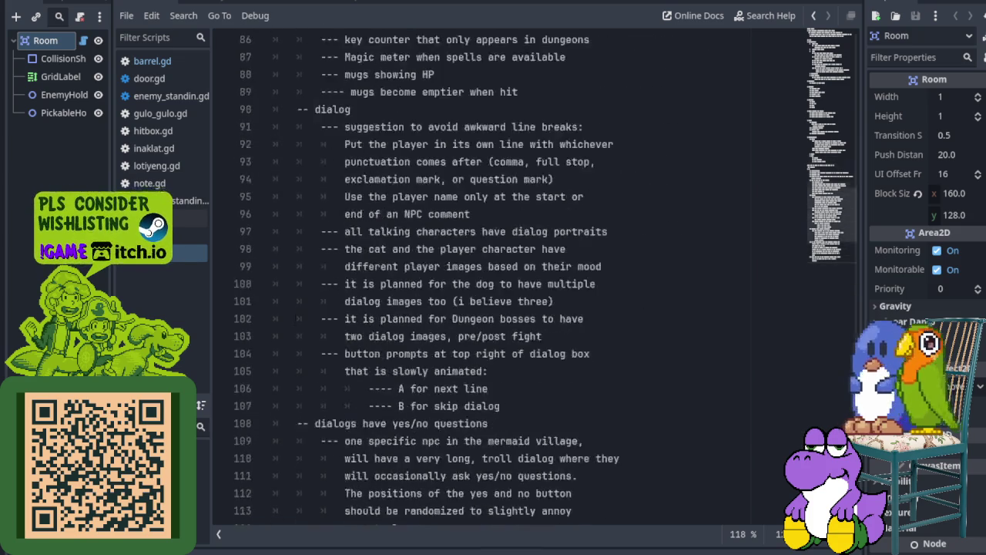
pyautogui.scroll(-6, 293, 493)
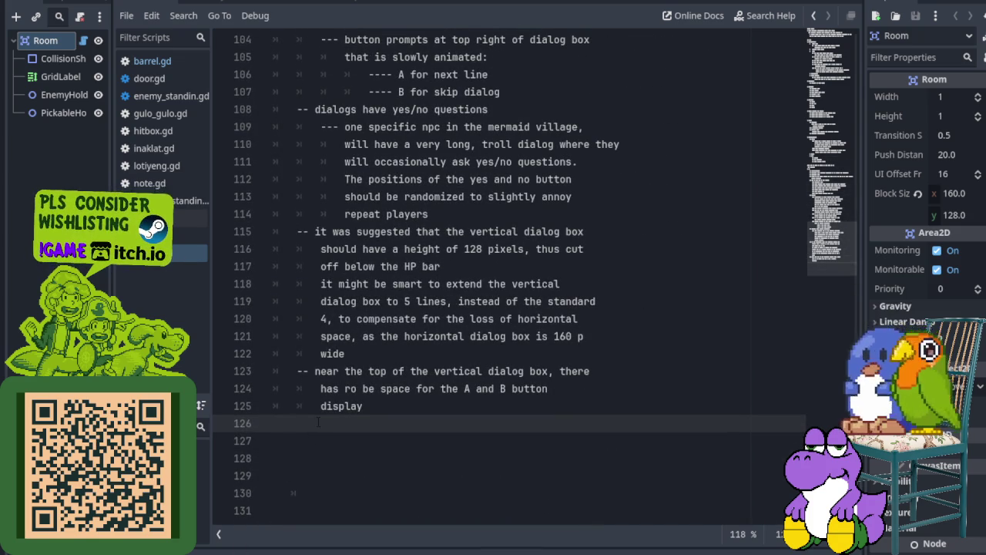
pyautogui.press('Down')
pyautogui.press('Down')
pyautogui.press('Down')
pyautogui.press('Down')
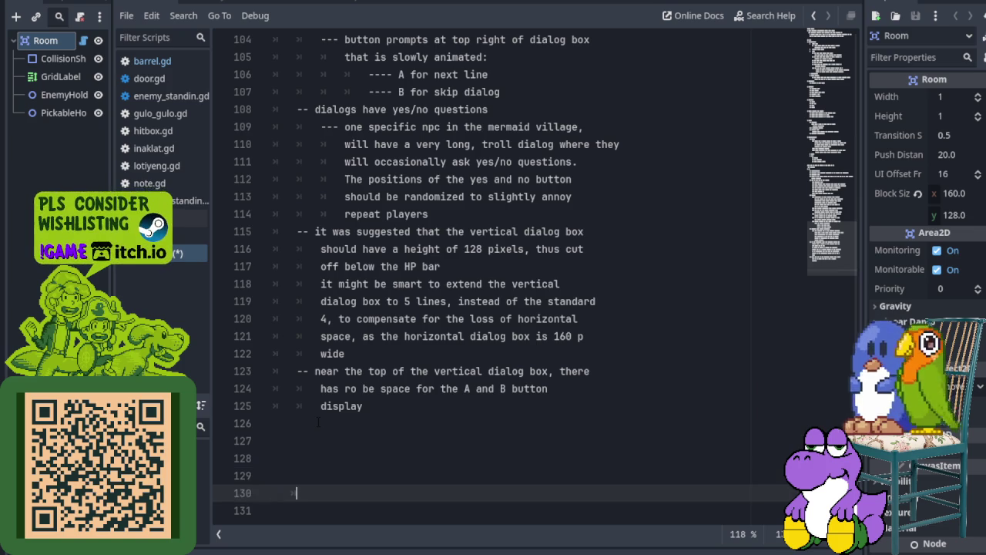
pyautogui.press('BackSpace')
pyautogui.press('BackSpace')
pyautogui.press('BackSpace')
pyautogui.press('BackSpace')
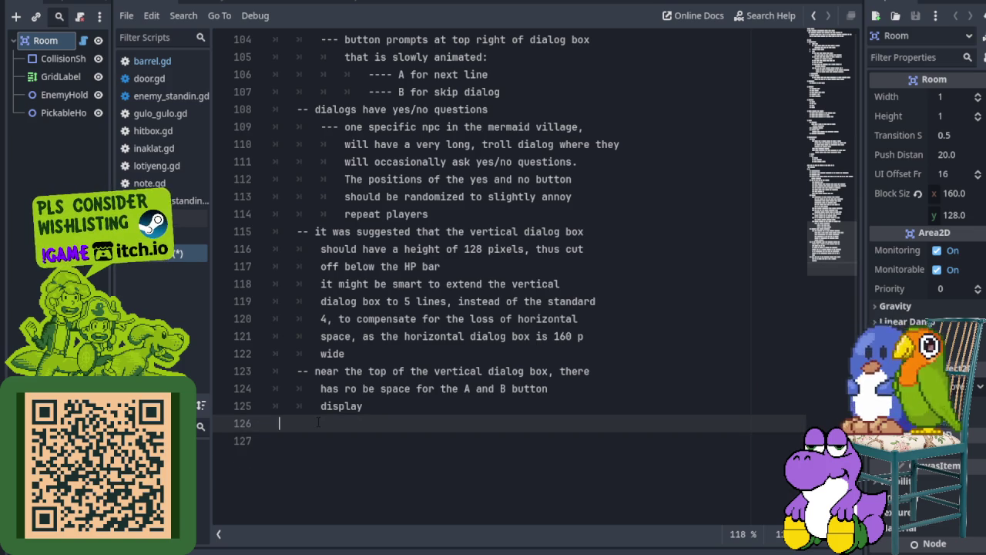
pyautogui.press('Tab')
pyautogui.press('Tab')
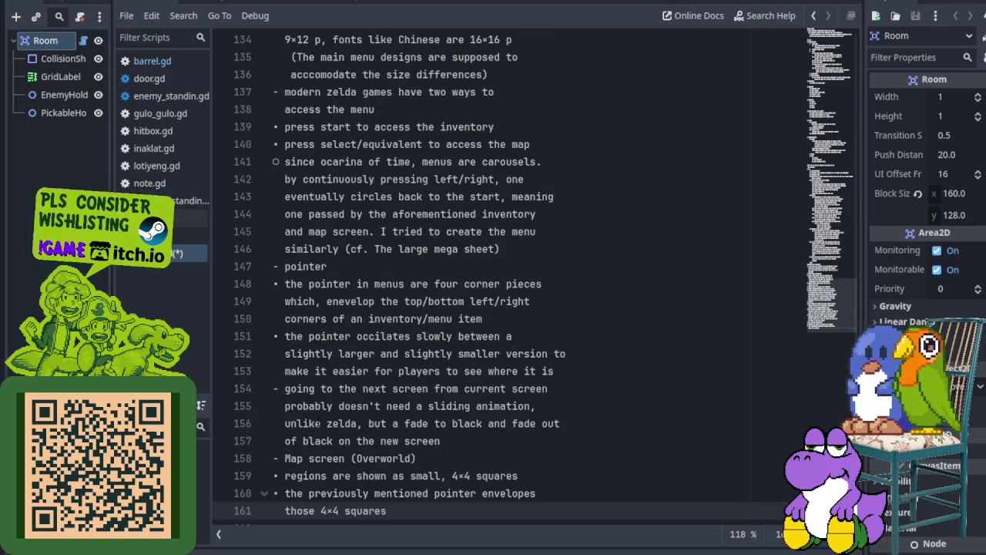
# Place the caret right before the Menu heading at line 126
pyautogui.scroll(3, 318, 421)
pyautogui.scroll(4, 318, 421)
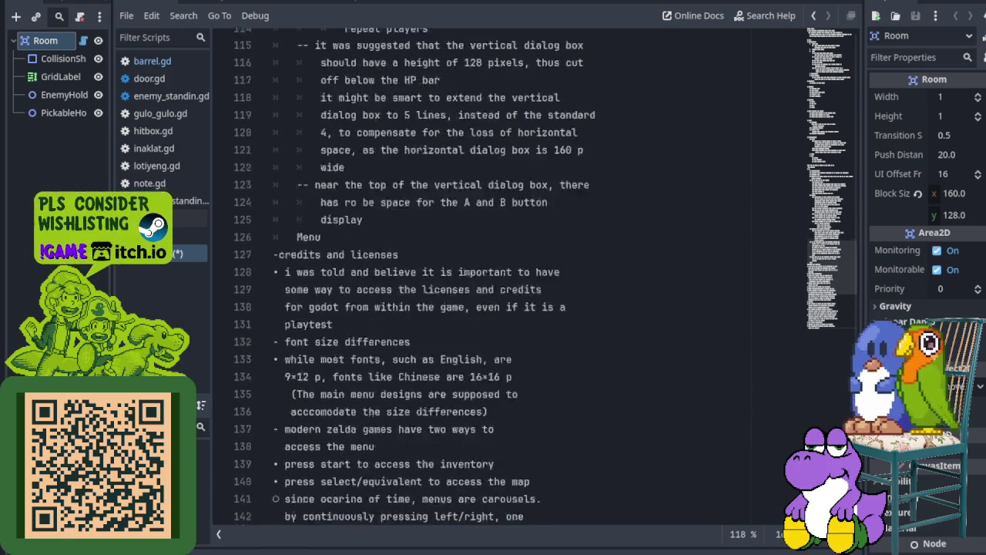
pyautogui.scroll(2, 294, 389)
pyautogui.scroll(4, 539, 277)
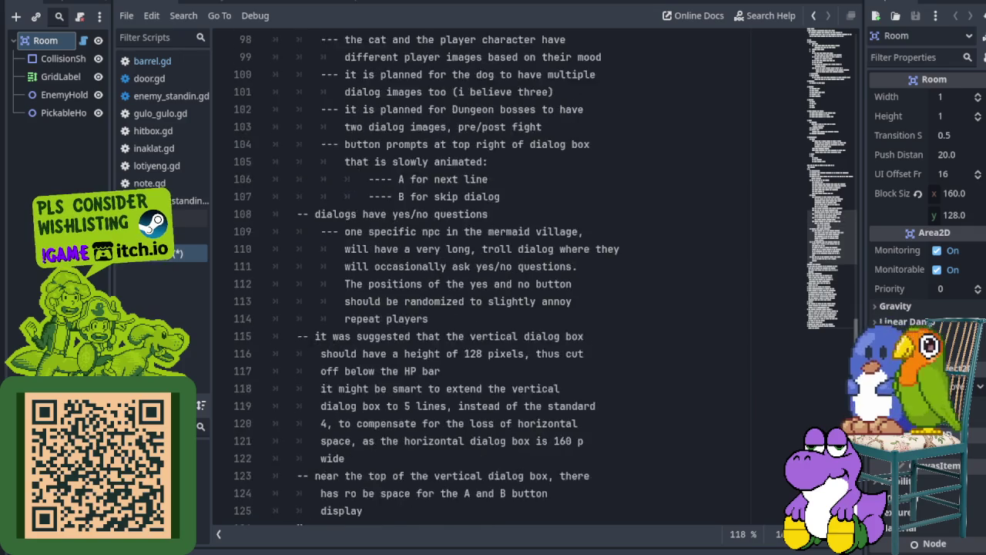
pyautogui.scroll(7, 539, 277)
pyautogui.scroll(4, 540, 277)
pyautogui.scroll(1, 539, 277)
pyautogui.scroll(-1, 289, 334)
pyautogui.scroll(-6, 289, 334)
pyautogui.scroll(-7, 289, 333)
pyautogui.scroll(-5, 290, 334)
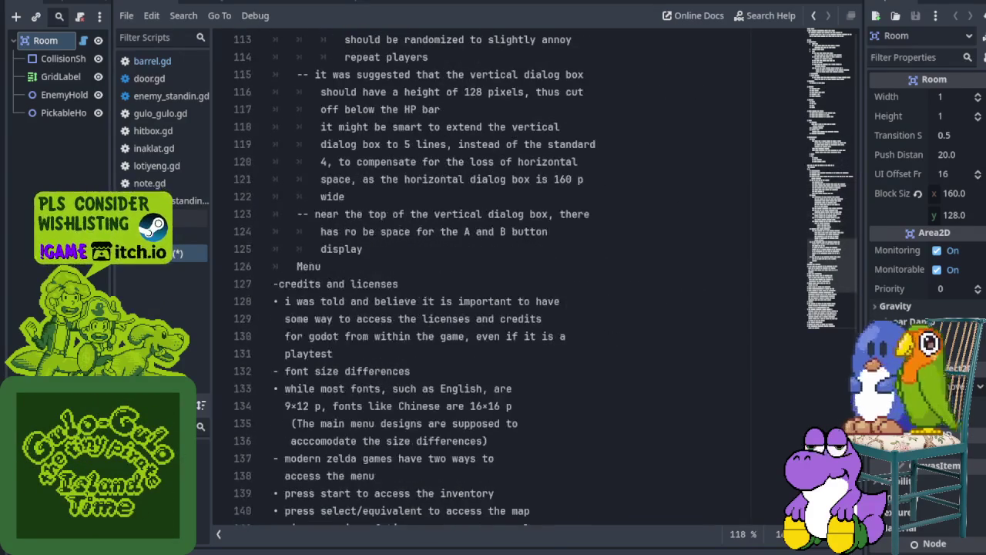
pyautogui.scroll(-1, 493, 278)
pyautogui.click(296, 213)
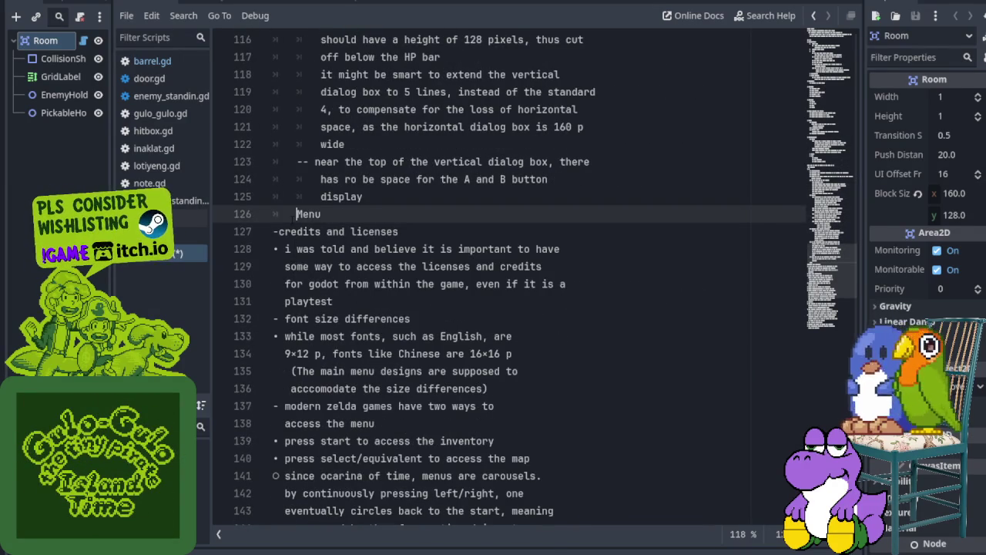
# Indent all pasted menu notes from line 127 to the end one level
pyautogui.write('-')
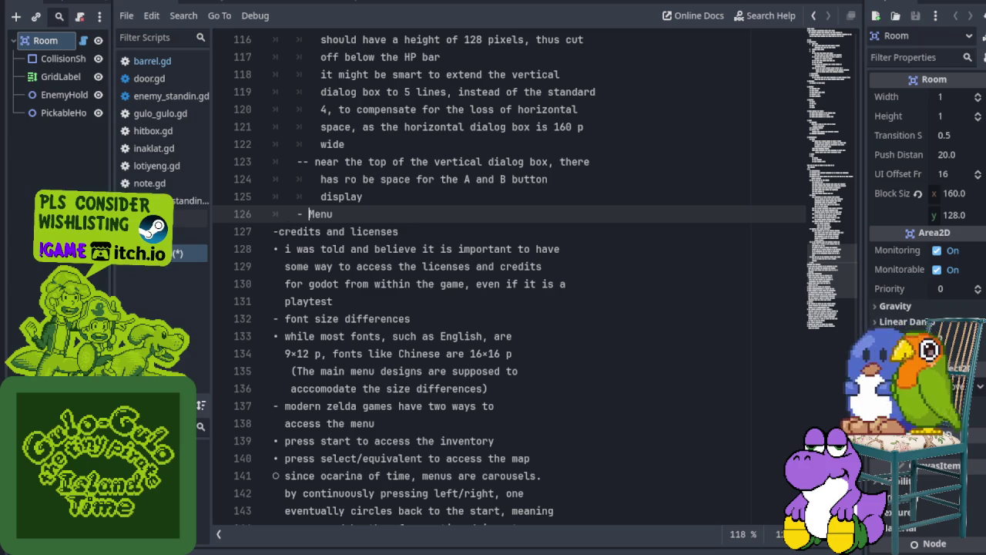
pyautogui.hotkey('shift', 'Down')
pyautogui.hotkey('shift', 'Down')
pyautogui.hotkey('shift', 'Down')
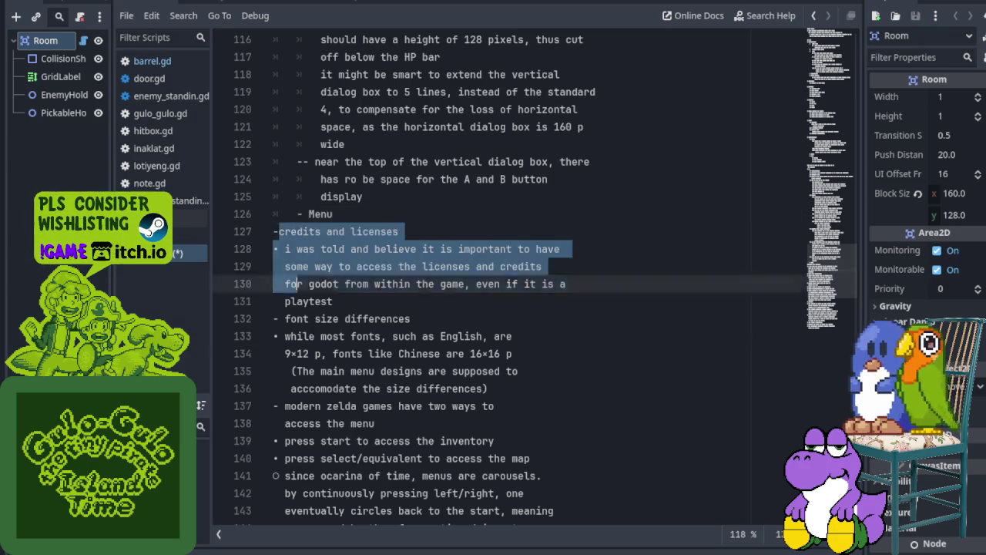
pyautogui.hotkey('ctrl', 'shift', 'End')
pyautogui.press('Tab')
pyautogui.click(391, 353)
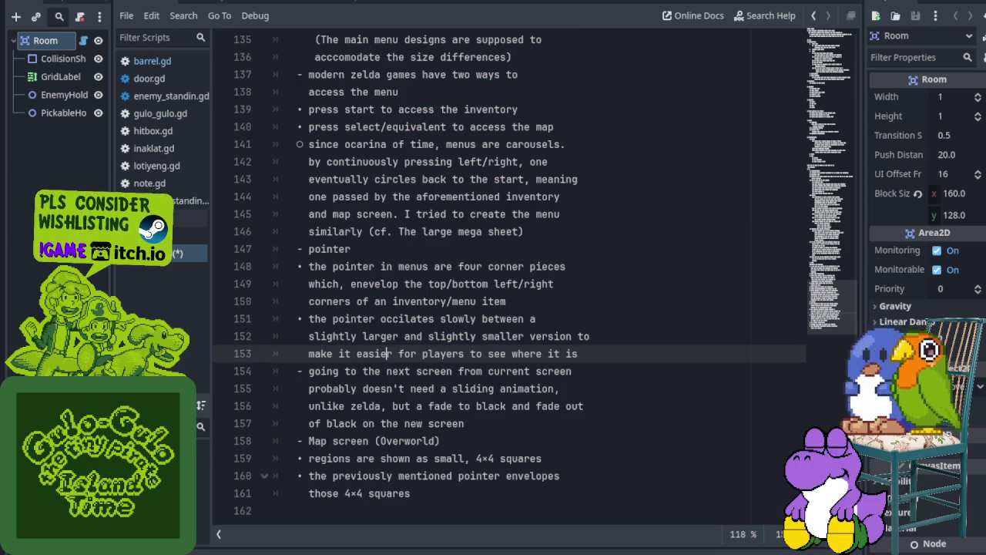
# Indent lines 127–161 of the menu notes one more level
pyautogui.scroll(1, 509, 277)
pyautogui.scroll(4, 508, 277)
pyautogui.scroll(3, 509, 278)
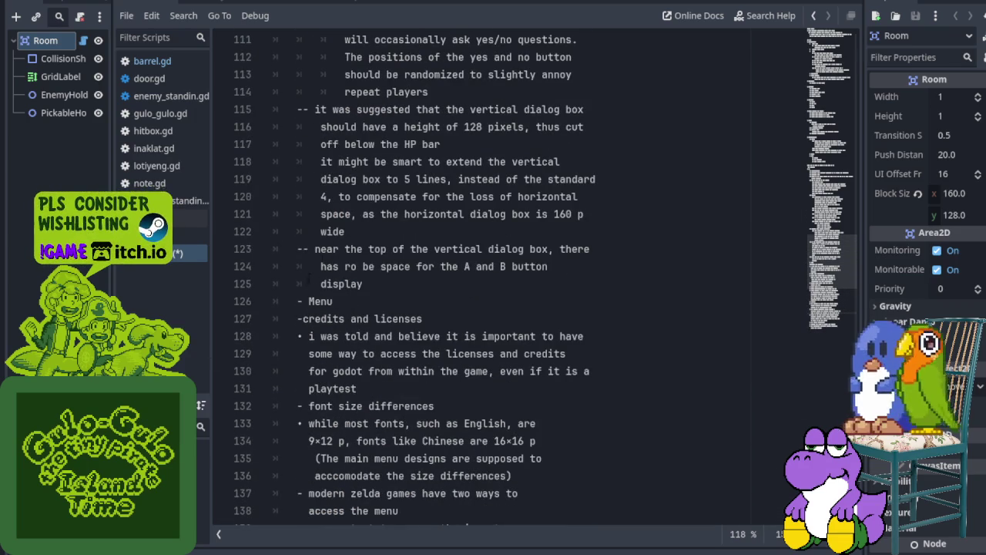
pyautogui.scroll(-1, 288, 282)
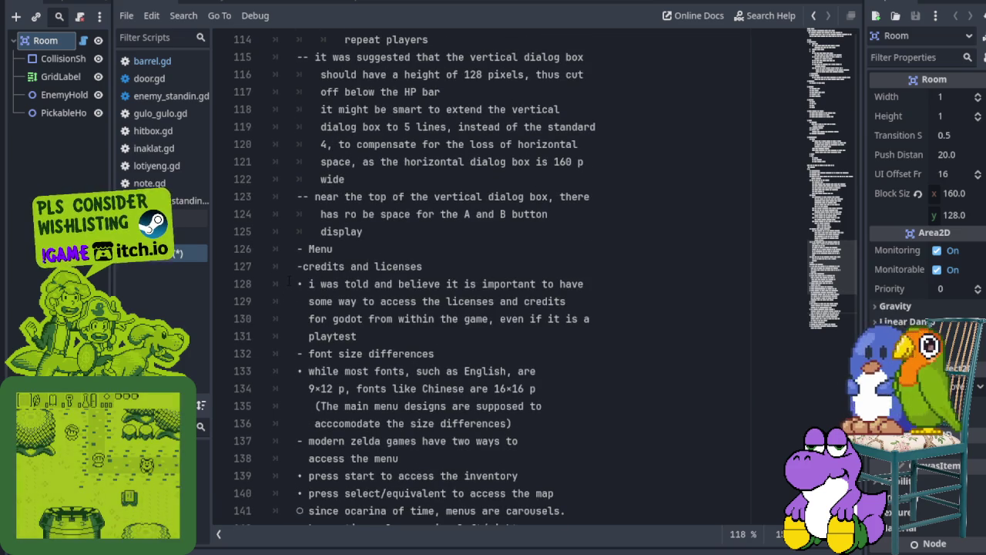
pyautogui.moveTo(288, 267)
pyautogui.mouseDown()
pyautogui.moveTo(351, 441)
pyautogui.moveTo(385, 370)
pyautogui.moveTo(557, 335)
pyautogui.mouseUp()
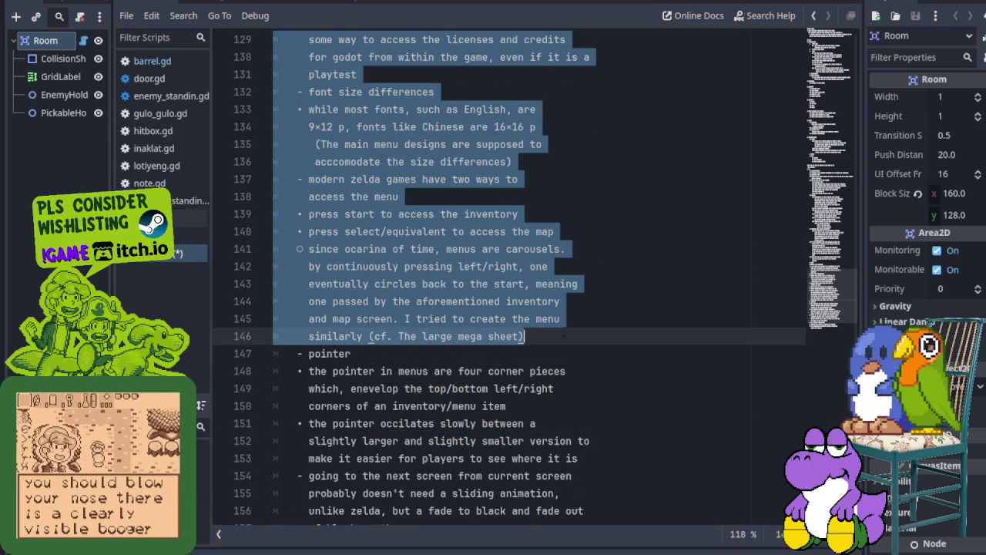
pyautogui.scroll(2, 564, 334)
pyautogui.scroll(1, 564, 335)
pyautogui.click(562, 266)
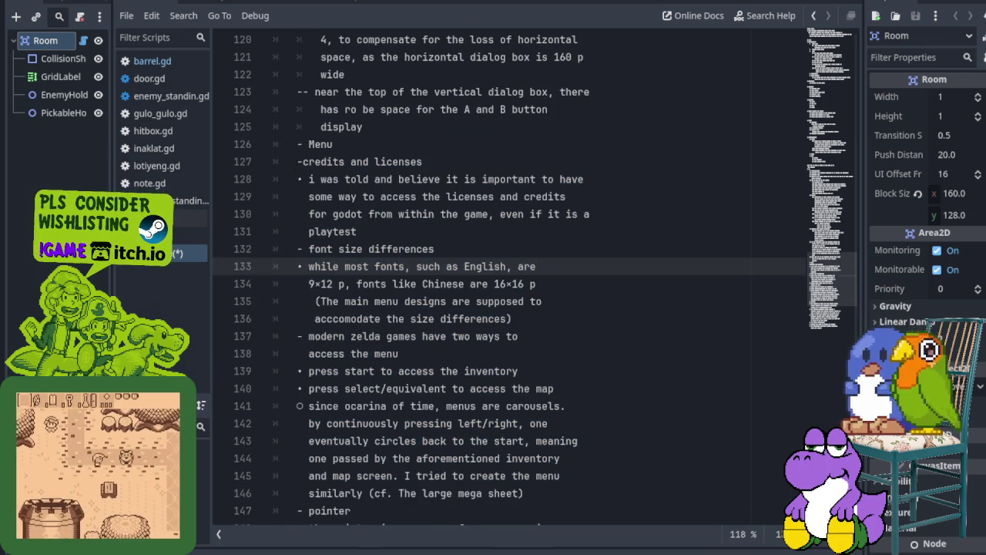
pyautogui.moveTo(297, 161); pyautogui.dragTo(440, 497)
pyautogui.press('Tab')
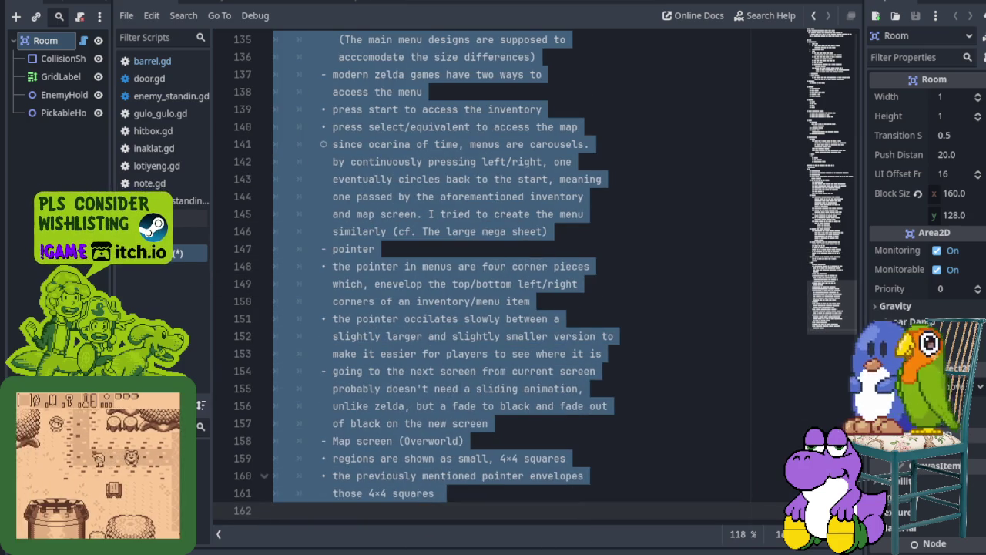
pyautogui.click(462, 318)
# Indent the credits and licenses bullet (lines 128–131) and the font size bullet (lines 133–136) one level
pyautogui.scroll(4, 462, 318)
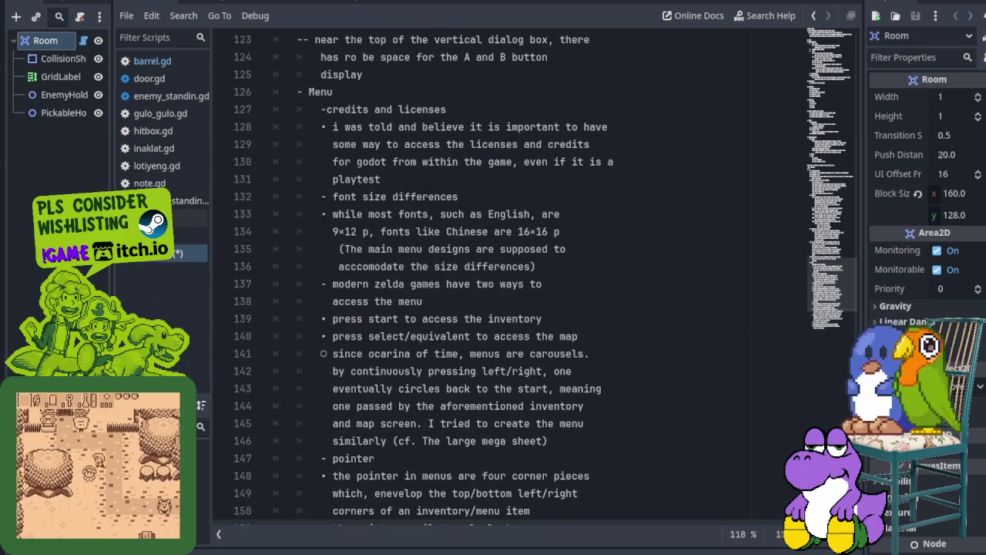
pyautogui.scroll(1, 321, 214)
pyautogui.moveTo(321, 179); pyautogui.dragTo(481, 229)
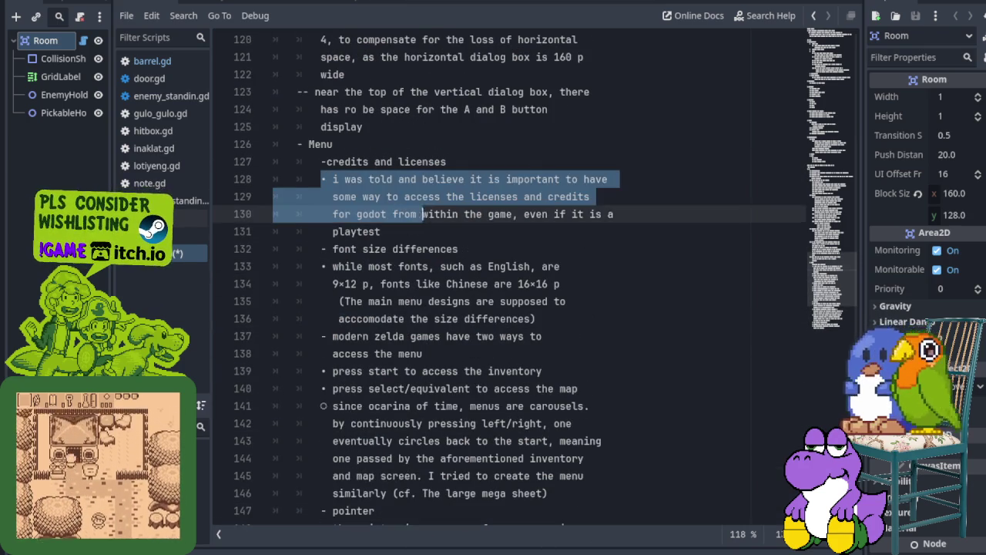
pyautogui.press('Tab')
pyautogui.click(388, 284)
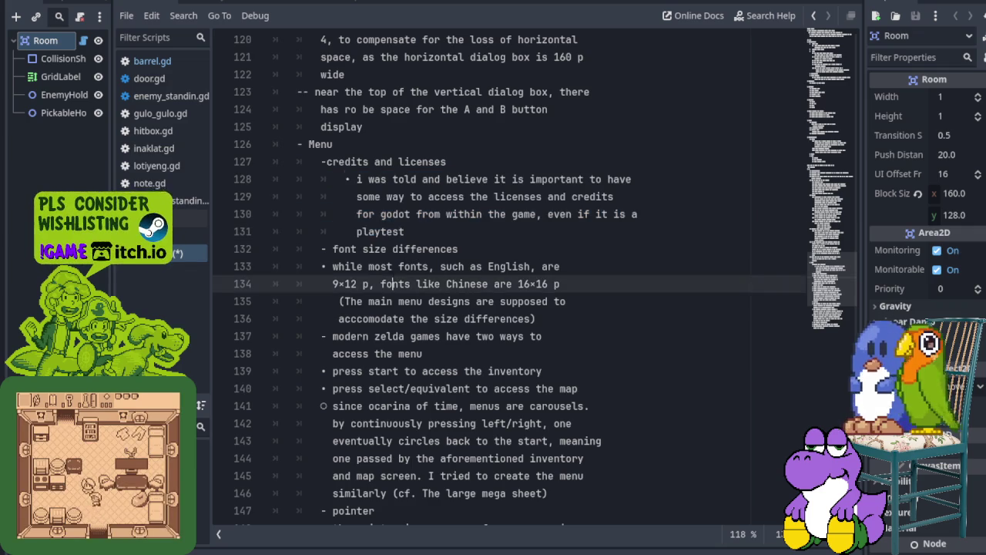
pyautogui.moveTo(321, 266)
pyautogui.mouseDown()
pyautogui.moveTo(502, 319)
pyautogui.moveTo(570, 315)
pyautogui.mouseUp()
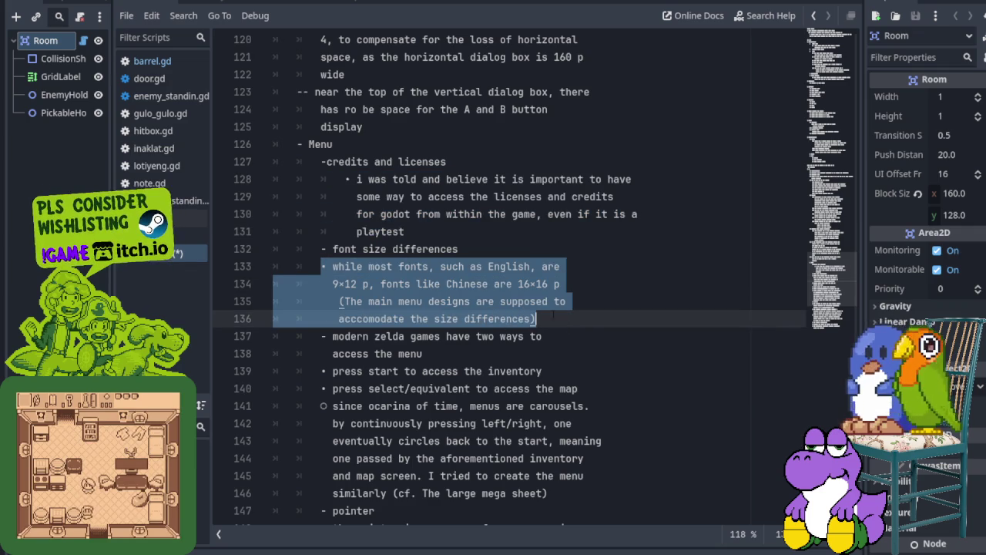
pyautogui.press('Tab')
# Indent the start and select bullets one level and the carousel note two levels
pyautogui.moveTo(321, 371)
pyautogui.mouseDown()
pyautogui.moveTo(493, 406)
pyautogui.moveTo(605, 385)
pyautogui.mouseUp()
pyautogui.press('Tab')
pyautogui.moveTo(321, 406)
pyautogui.mouseDown()
pyautogui.moveTo(431, 423)
pyautogui.moveTo(584, 476)
pyautogui.moveTo(567, 485)
pyautogui.mouseUp()
pyautogui.press('Tab')
pyautogui.press('Tab')
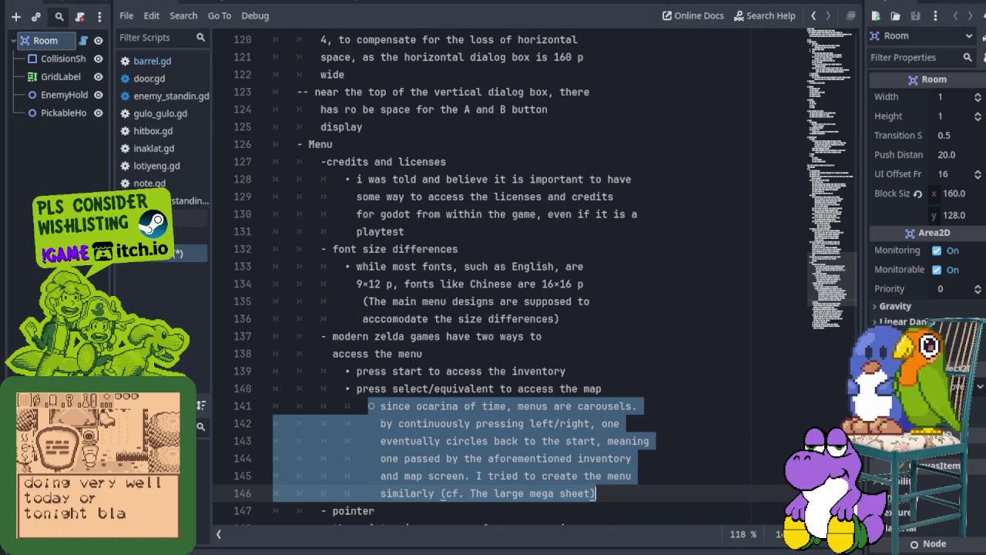
# Indent the pointer bullets on lines 148–153 one level
pyautogui.scroll(-3, 324, 370)
pyautogui.click(325, 371)
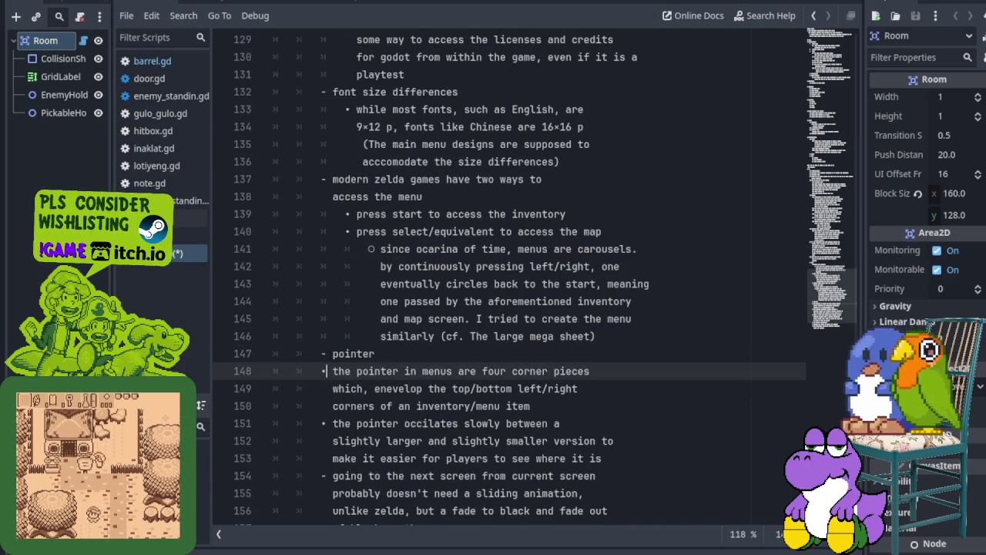
pyautogui.moveTo(324, 370)
pyautogui.mouseDown()
pyautogui.moveTo(362, 423)
pyautogui.moveTo(442, 458)
pyautogui.moveTo(637, 459)
pyautogui.mouseUp()
pyautogui.press('Tab')
pyautogui.moveTo(322, 475)
pyautogui.mouseDown()
pyautogui.moveTo(445, 514)
pyautogui.moveTo(477, 441)
pyautogui.moveTo(565, 429)
pyautogui.mouseUp()
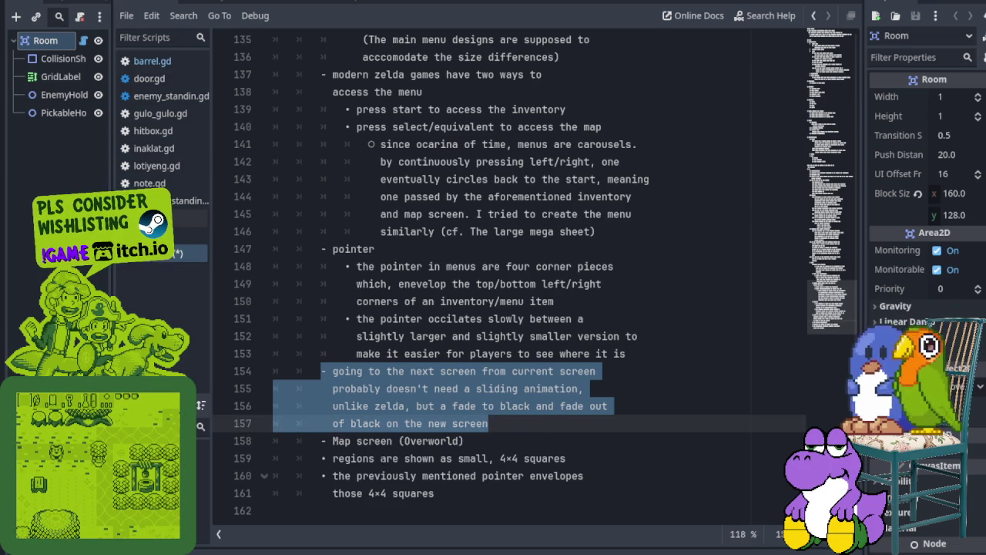
pyautogui.scroll(2, 322, 327)
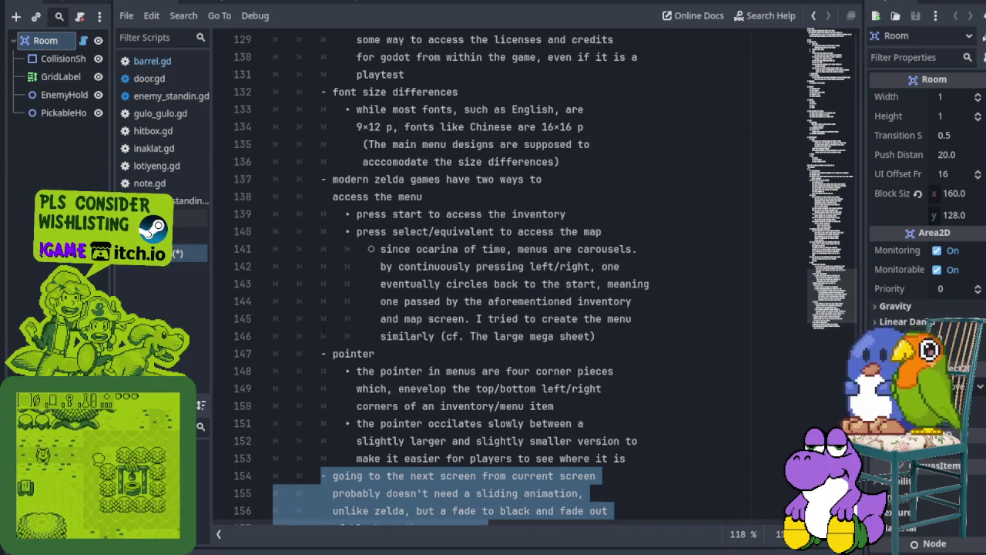
pyautogui.scroll(1, 322, 327)
pyautogui.scroll(-2, 322, 330)
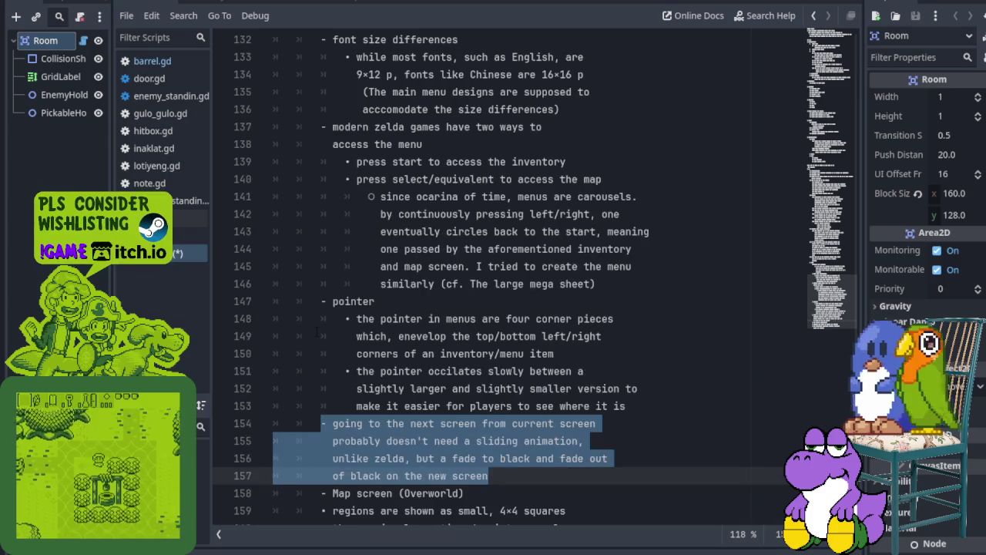
# Indent the fade-to-black note's wrapped lines 155–157 one level
pyautogui.click(344, 458)
pyautogui.moveTo(332, 441); pyautogui.dragTo(487, 475)
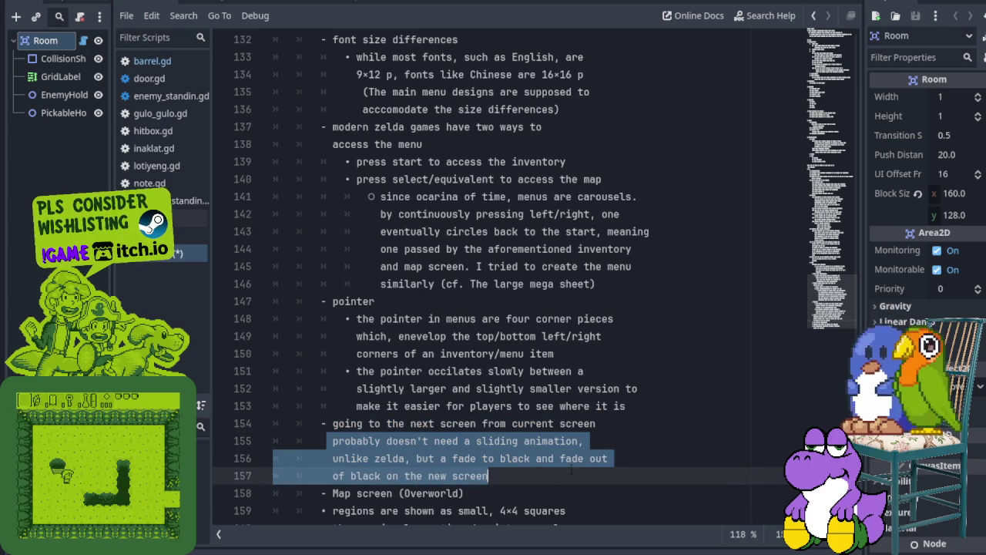
pyautogui.press('Tab')
pyautogui.click(428, 370)
pyautogui.scroll(-1, 428, 371)
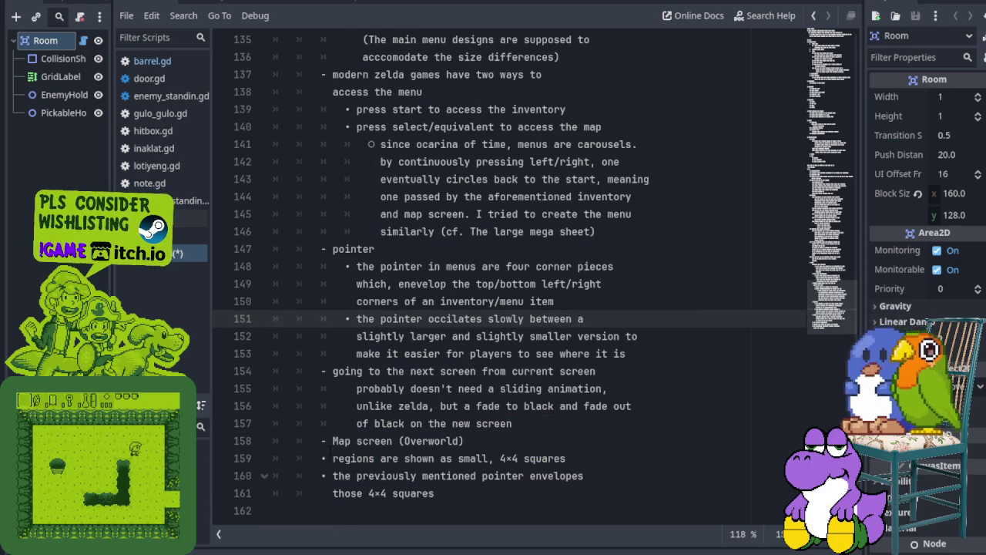
pyautogui.scroll(4, 428, 371)
pyautogui.scroll(3, 324, 270)
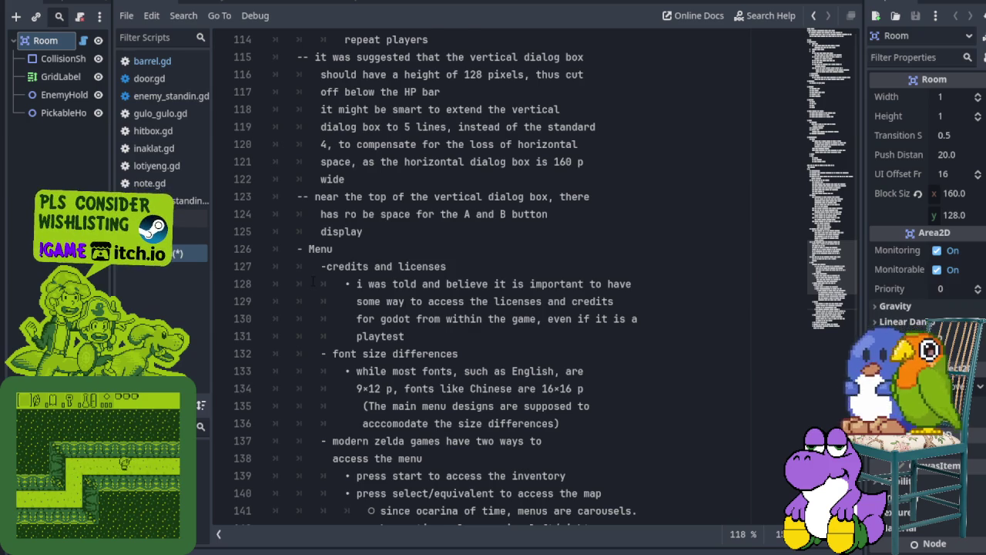
pyautogui.scroll(1, 311, 281)
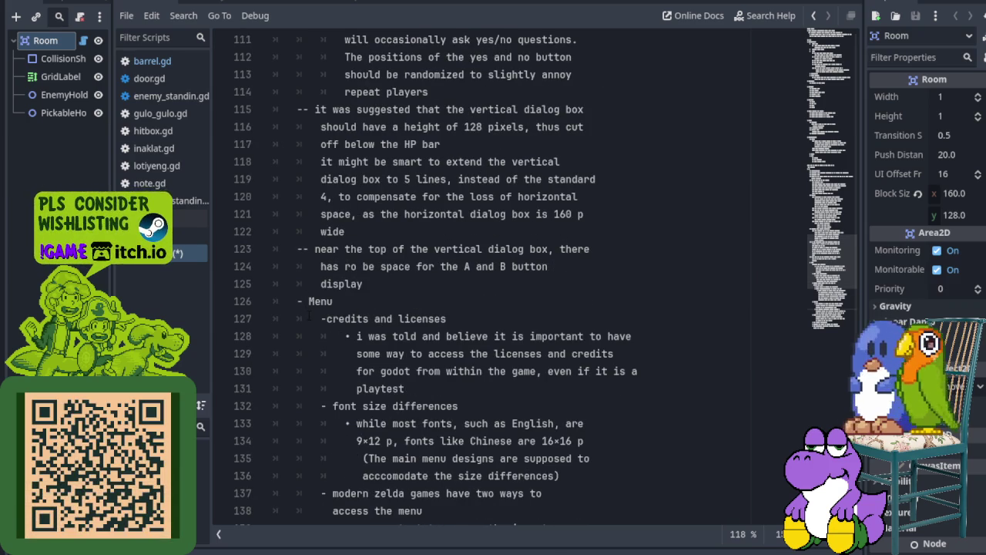
# Outdent the credits and licenses line and replace line 128's bullet with '---'
pyautogui.click(312, 319)
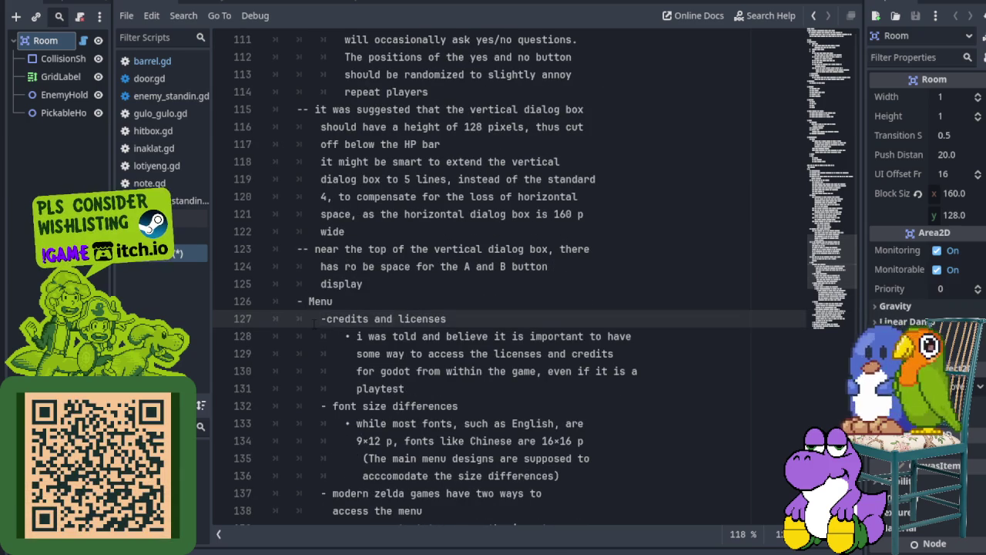
pyautogui.press('BackSpace')
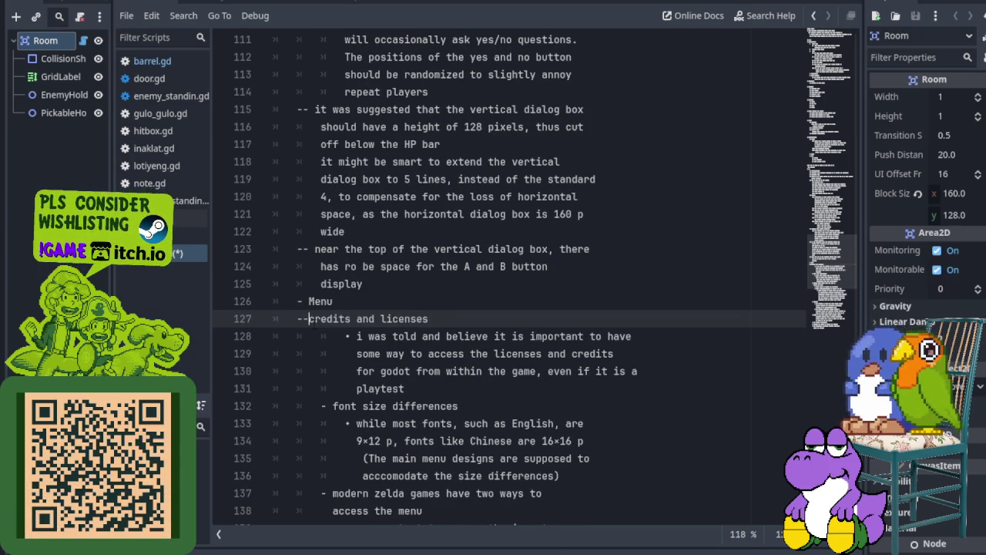
pyautogui.press('Down')
pyautogui.press('Delete')
pyautogui.write('---')
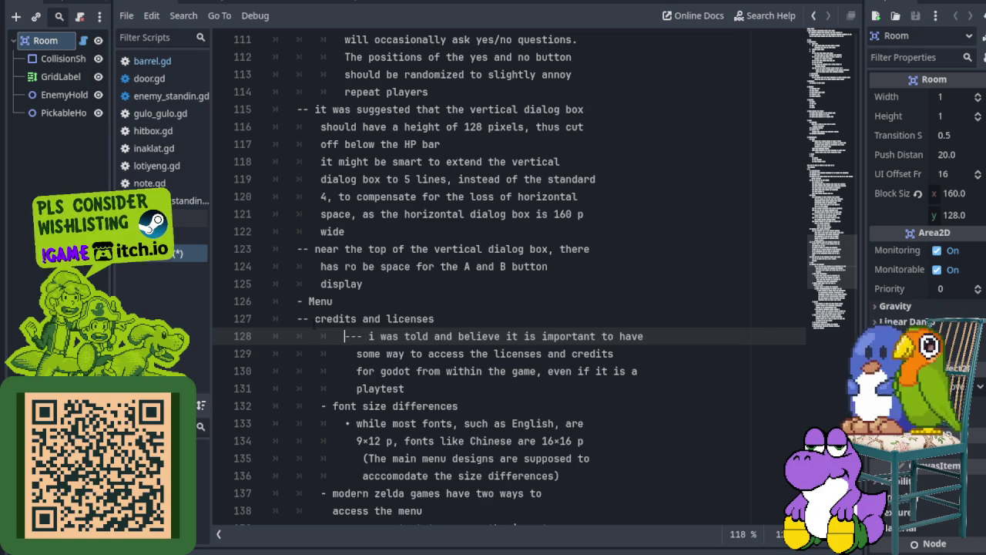
# Realign the credits note's wrapped lines 128–131, through the playtest line, under their text
pyautogui.press('BackSpace')
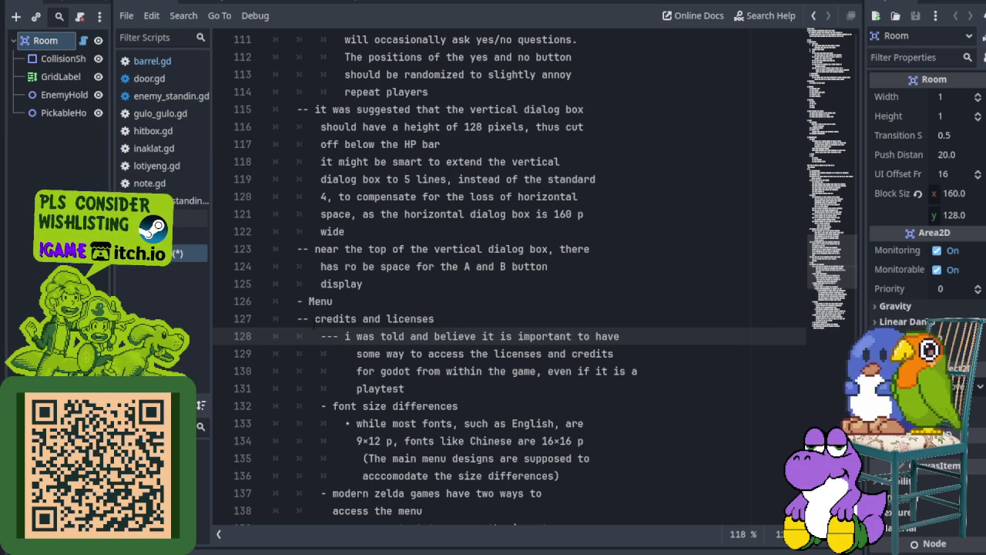
pyautogui.press('Down')
pyautogui.press('Home')
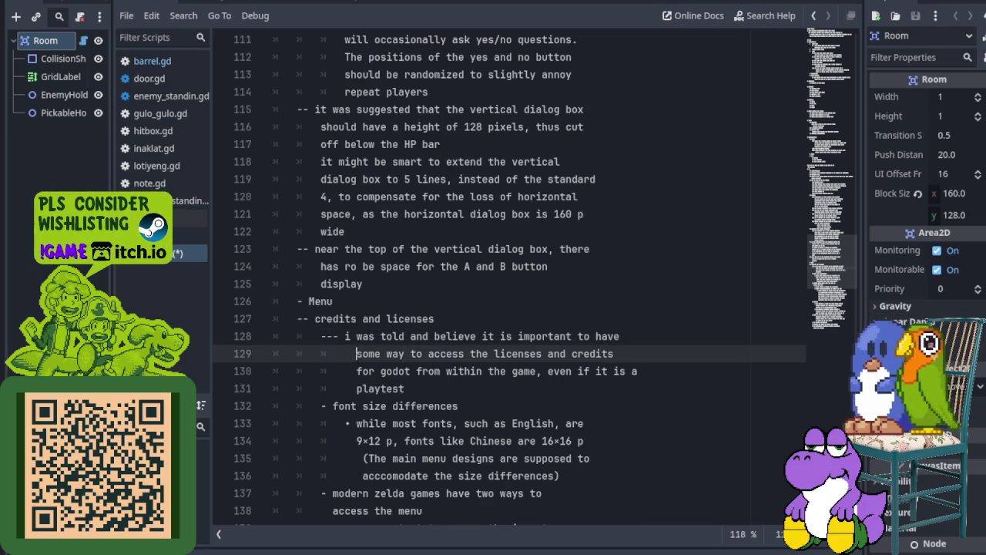
pyautogui.press('BackSpace')
pyautogui.press('BackSpace')
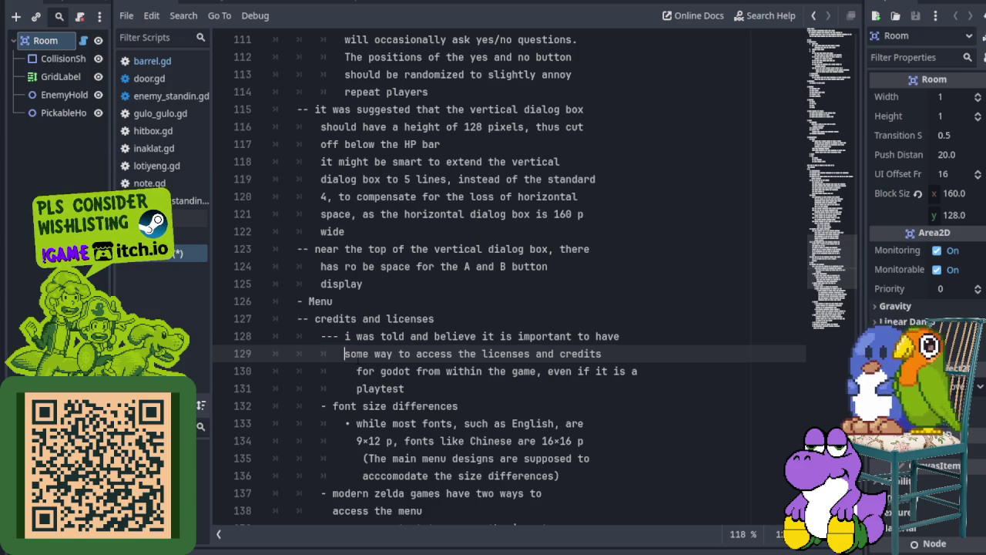
pyautogui.press('Down')
pyautogui.press('BackSpace')
pyautogui.press('BackSpace')
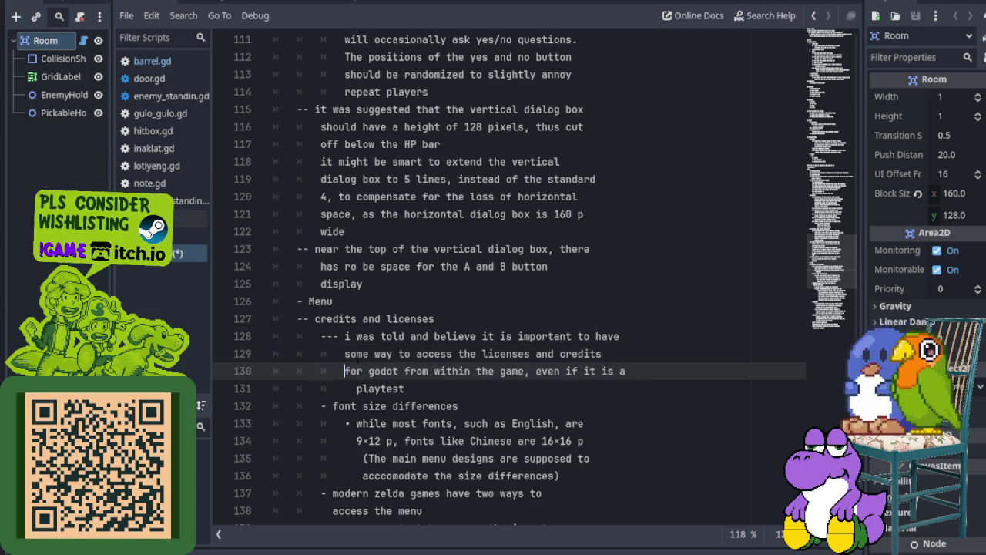
pyautogui.press('Down')
pyautogui.press('BackSpace')
pyautogui.press('BackSpace')
pyautogui.scroll(-1, 508, 278)
# Prefix 'font size differences' with '--' and its 'while most fonts' sub-point with '---'
pyautogui.press('Down')
pyautogui.press('Down')
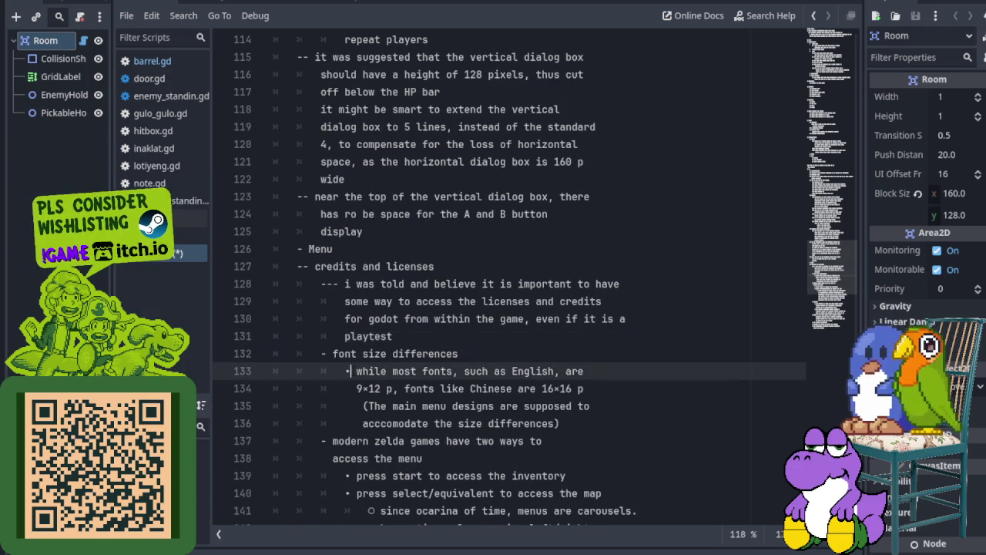
pyautogui.press('Up')
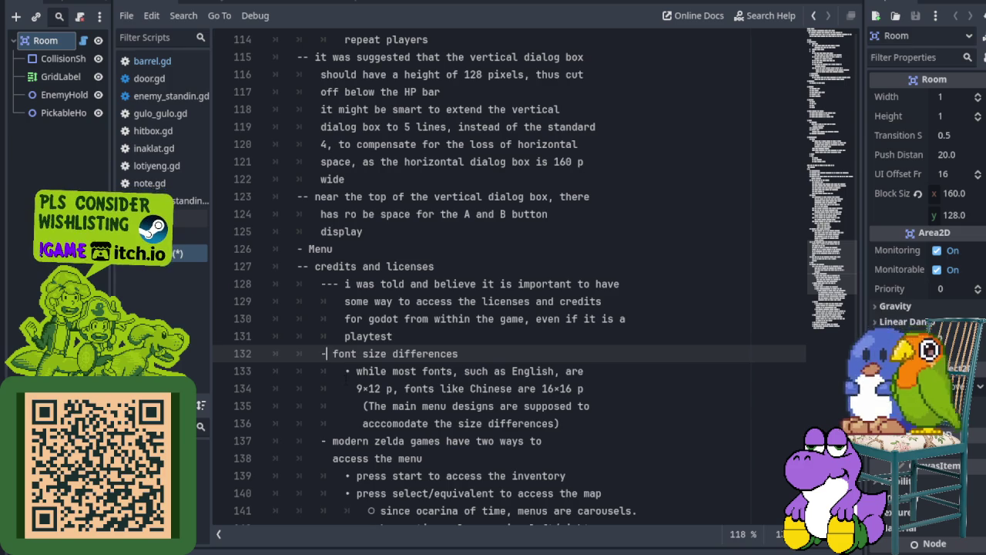
pyautogui.press('BackSpace')
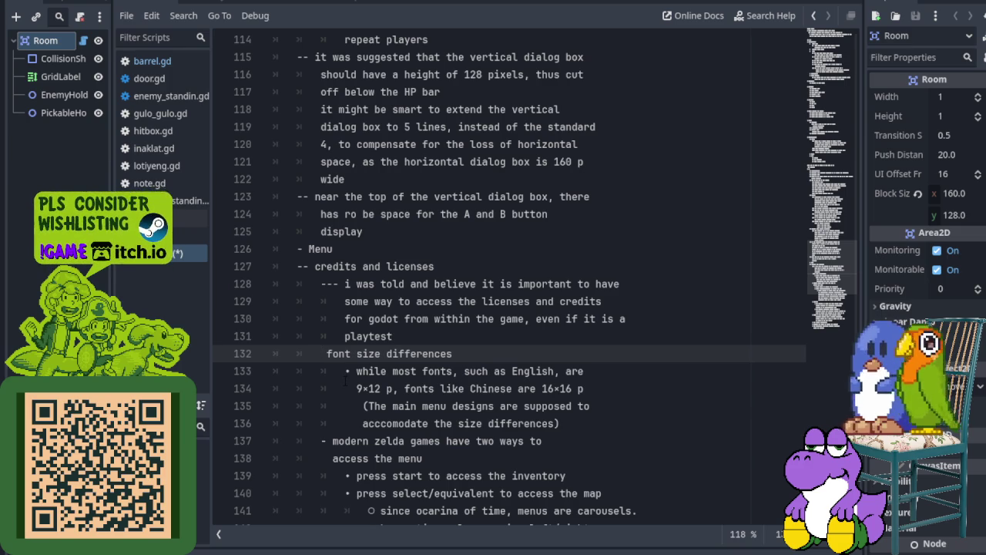
pyautogui.press('BackSpace')
pyautogui.write('--')
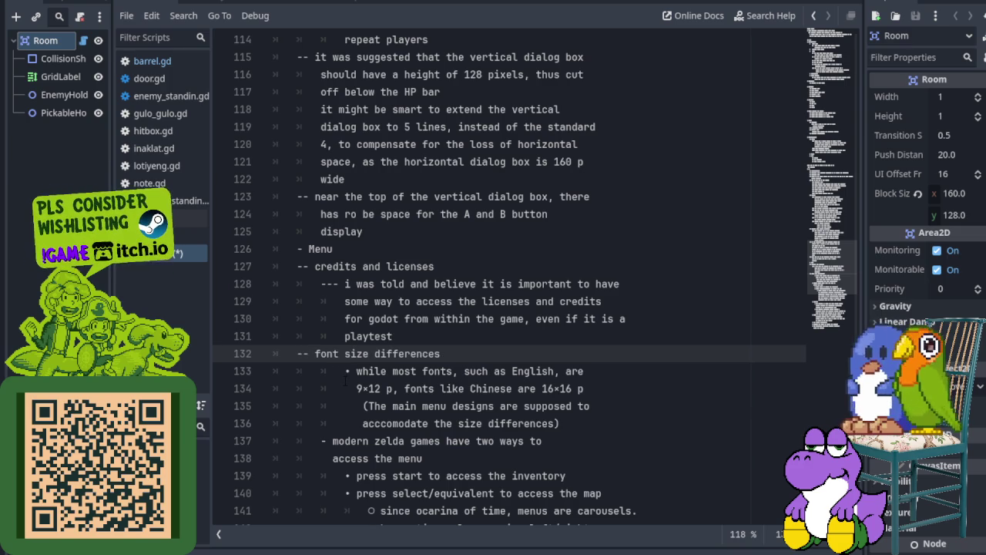
pyautogui.press('Down')
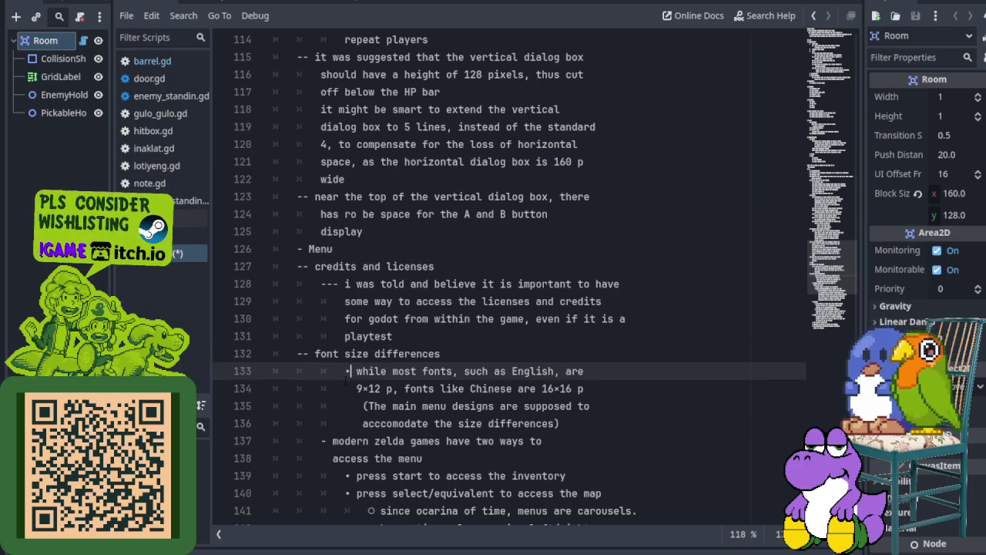
pyautogui.press('BackSpace')
pyautogui.press('BackSpace')
pyautogui.write('---')
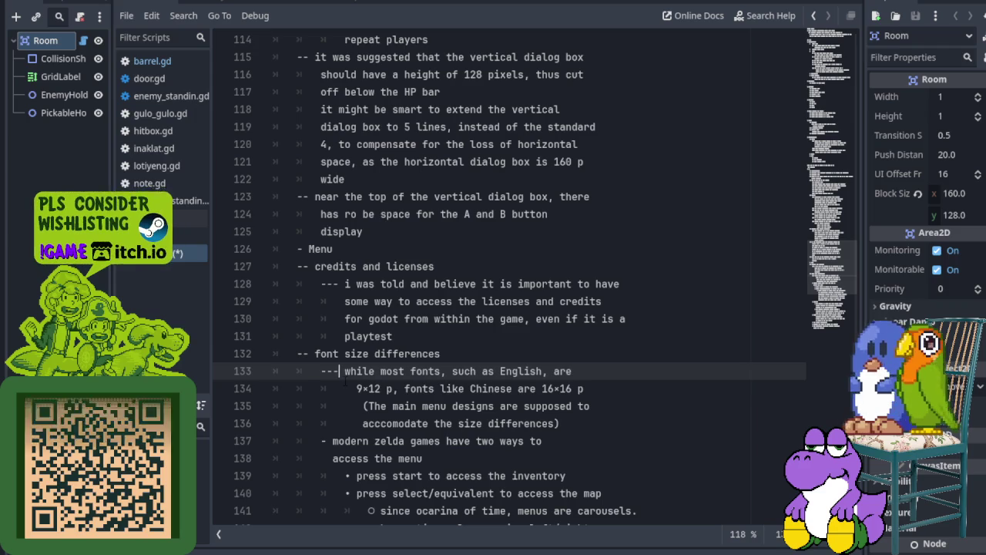
# Remove the extra leading spaces on font-size lines 134–136 to realign them
pyautogui.press('Down')
pyautogui.hotkey('shift', 'Left')
pyautogui.hotkey('shift', 'Left')
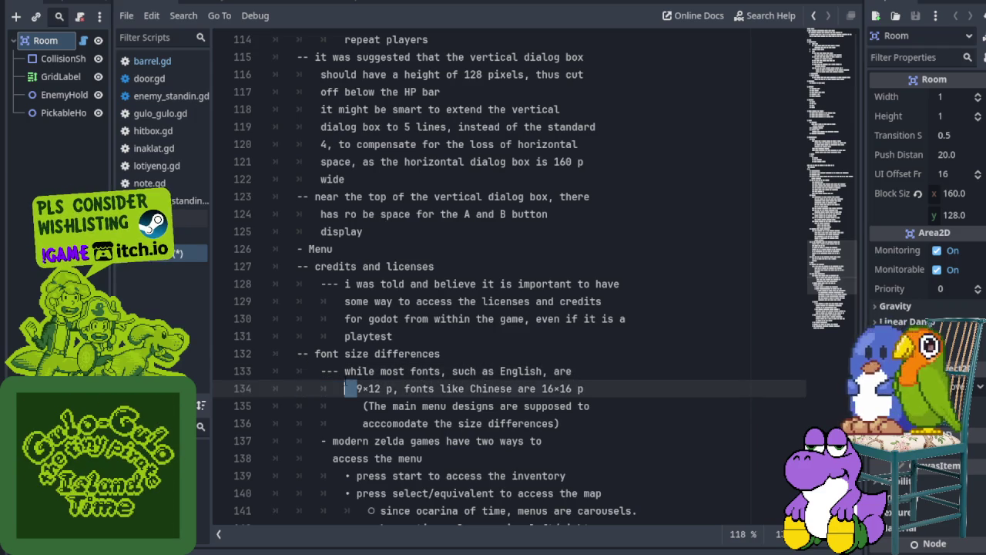
pyautogui.press('BackSpace')
pyautogui.press('Down')
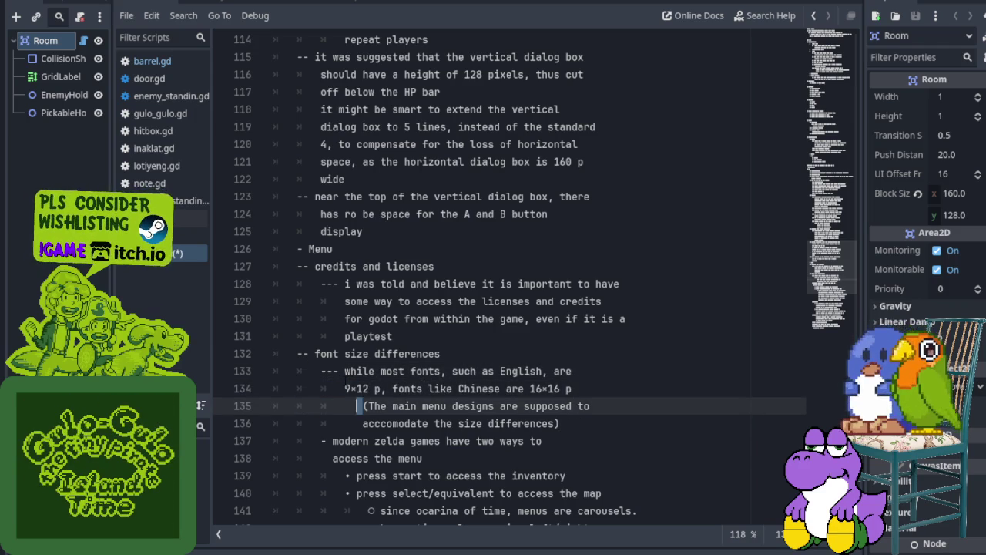
pyautogui.hotkey('shift', 'Left')
pyautogui.hotkey('shift', 'Left')
pyautogui.hotkey('shift', 'Left')
pyautogui.press('BackSpace')
pyautogui.press('Down')
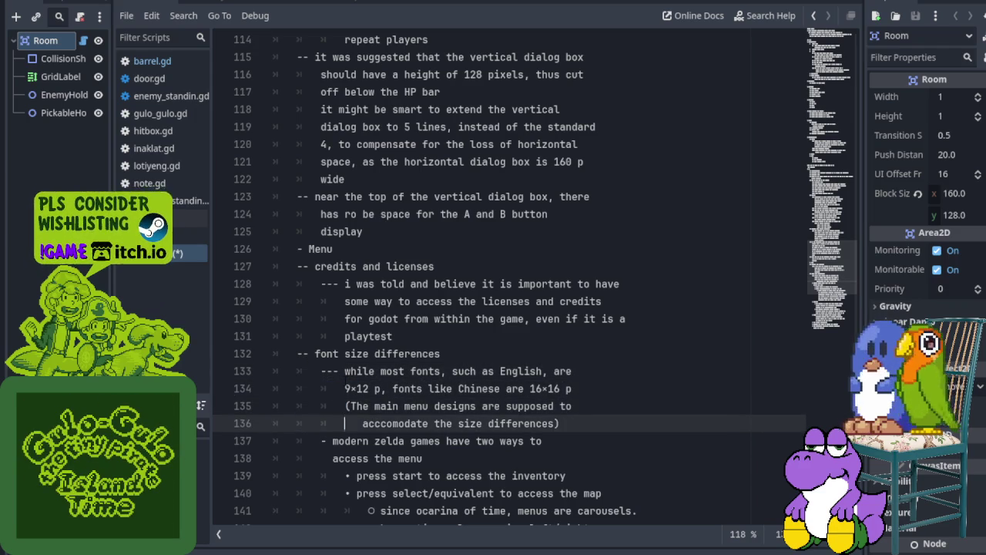
pyautogui.hotkey('shift', 'Left')
pyautogui.hotkey('shift', 'Left')
pyautogui.hotkey('shift', 'Left')
pyautogui.press('BackSpace')
# Prefix the 'modern zelda games' line with '--' and indent 'access the menu' one level
pyautogui.press('Down')
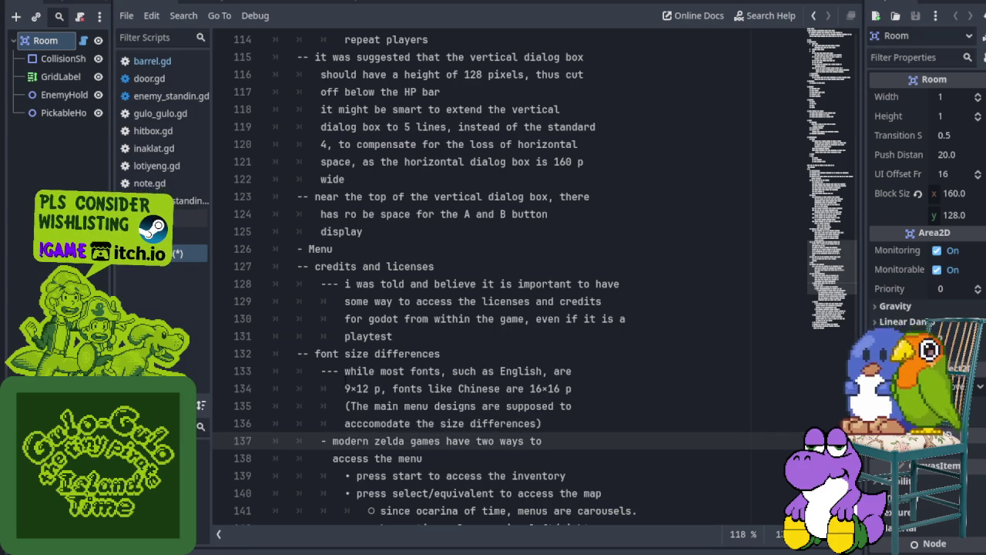
pyautogui.write('--')
pyautogui.press('Down')
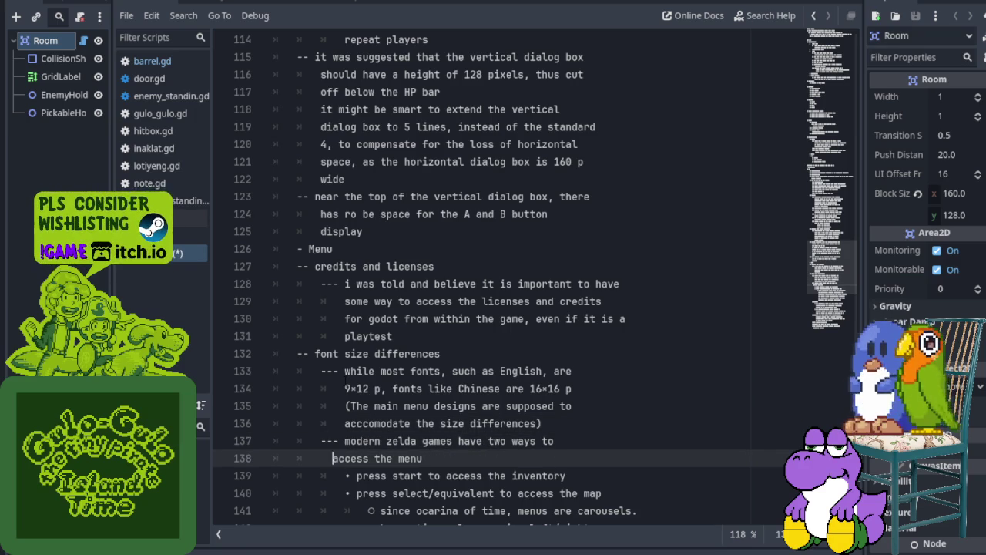
pyautogui.hotkey('shift', 'Left')
pyautogui.hotkey('shift', 'Left')
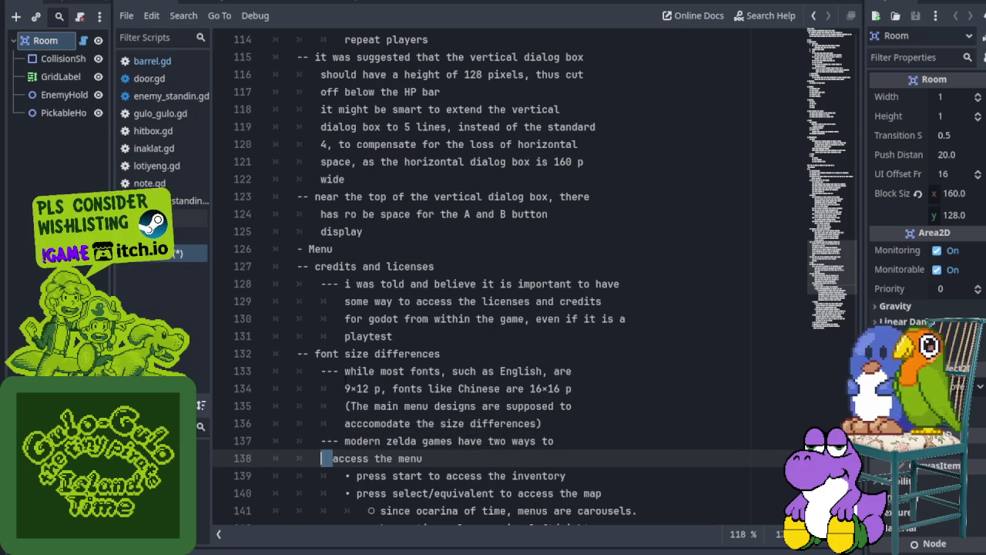
pyautogui.press('Tab')
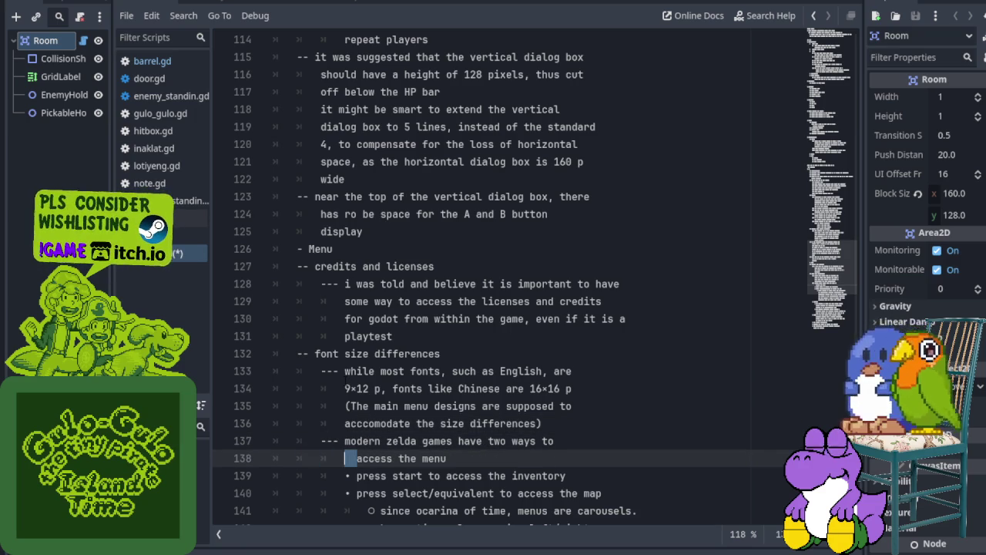
pyautogui.press('Down')
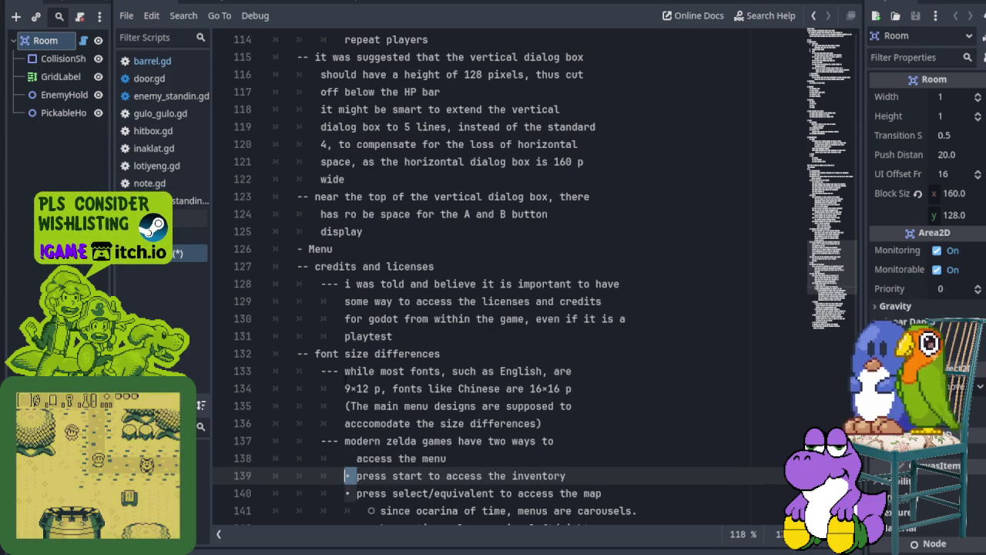